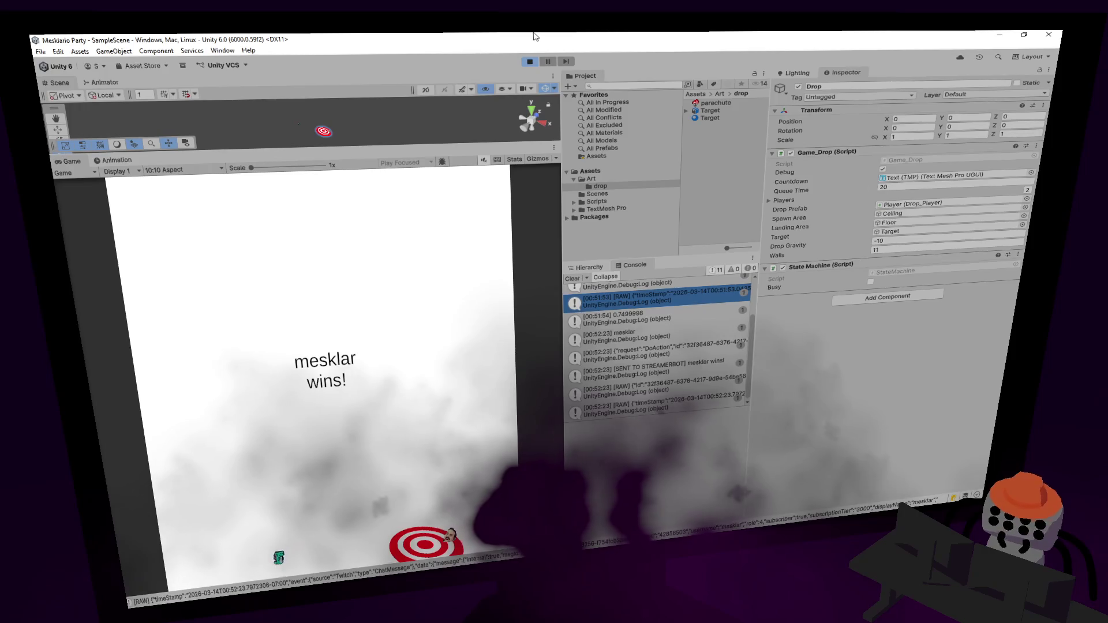
Exit Play mode, show the SampleScene Hierarchy instead of the log, and clear the Drop selection.
{"action": "left_click", "coordinate": [530, 62]}
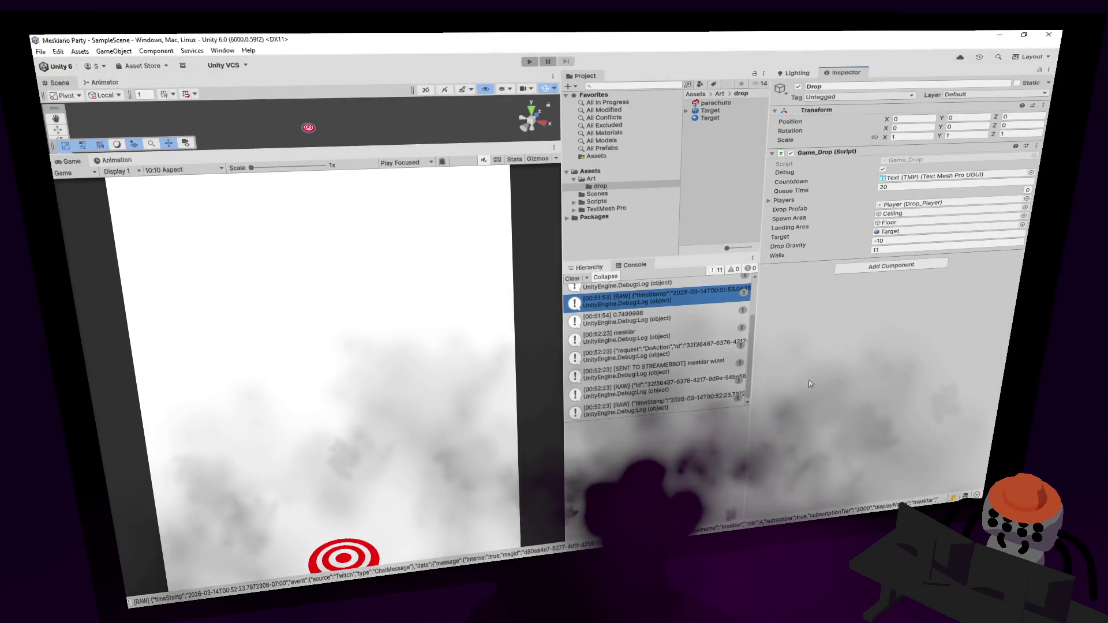
{"action": "left_click", "coordinate": [589, 268]}
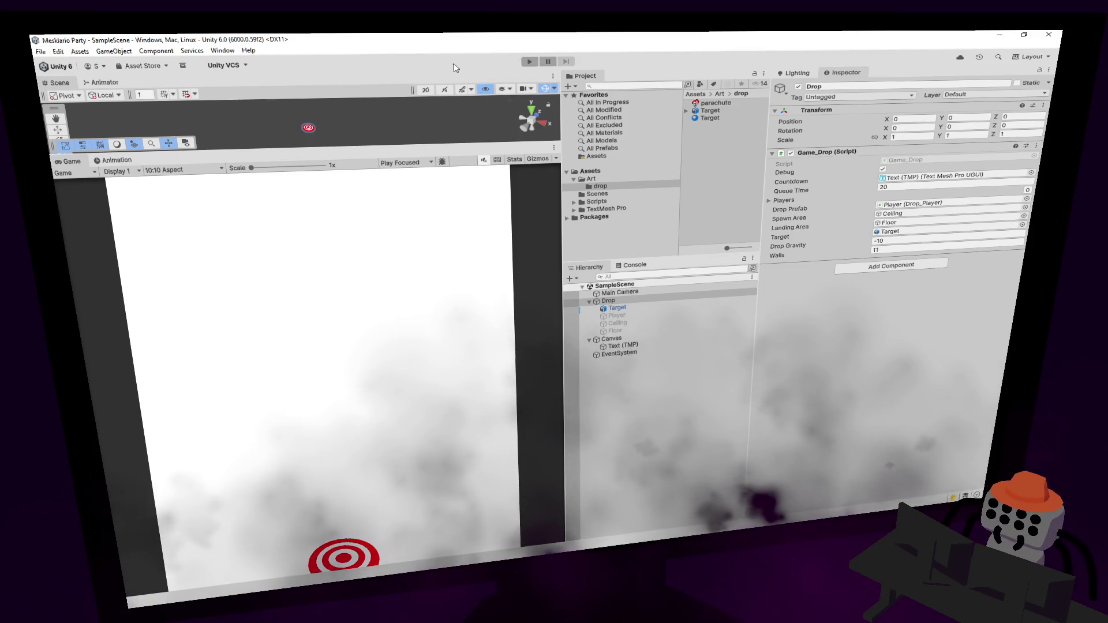
{"action": "left_click", "coordinate": [661, 403]}
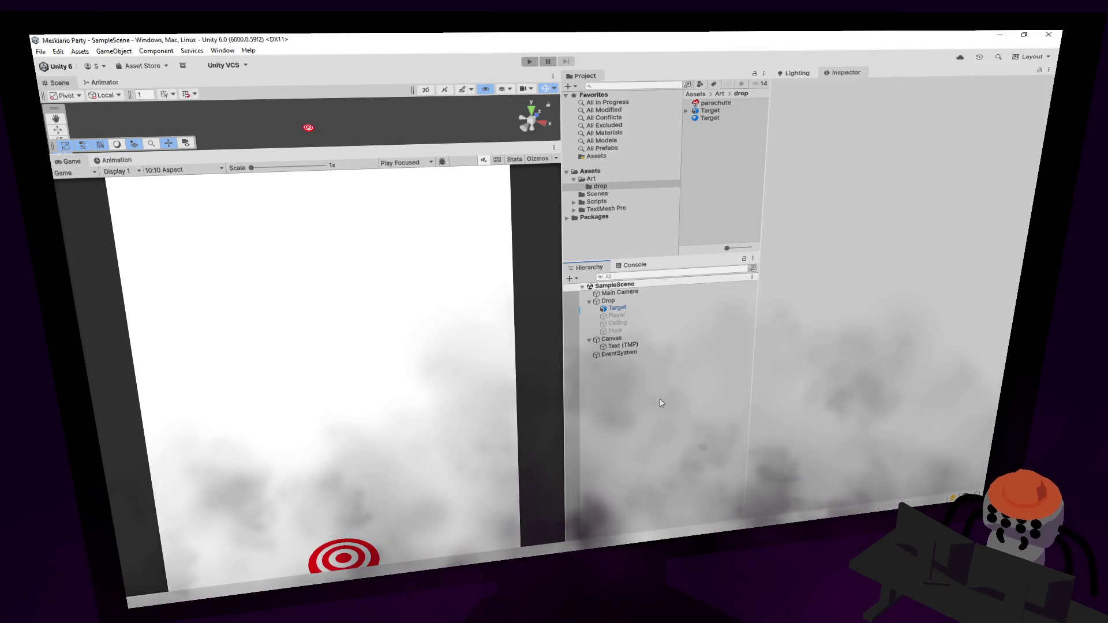
{"action": "right_click", "coordinate": [657, 402]}
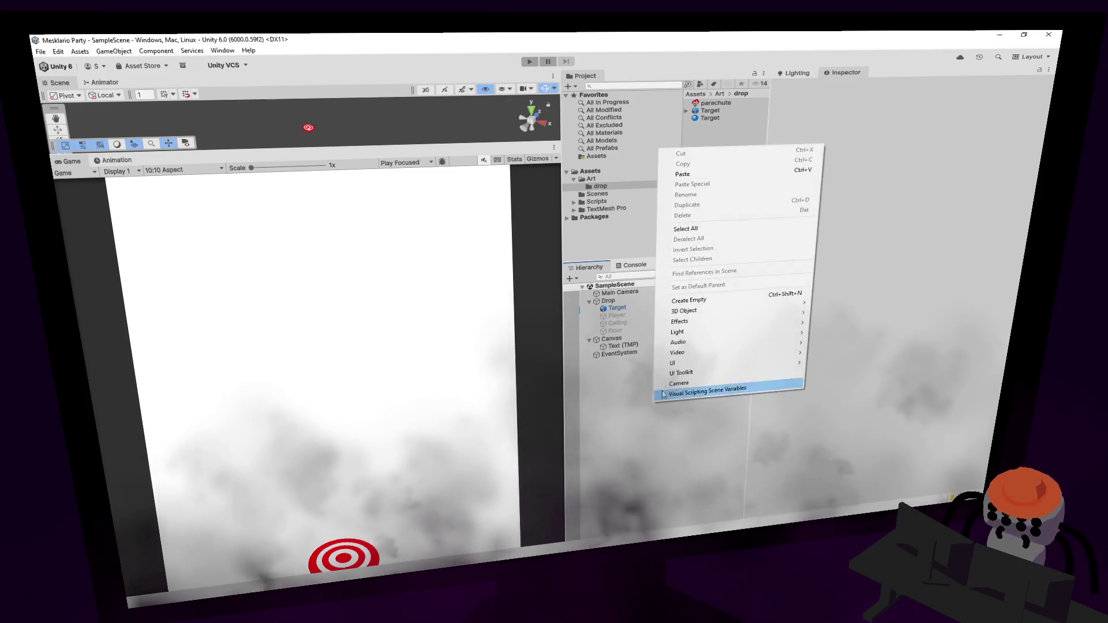
Dismiss the Hierarchy menu and select Canvas, then deselect the target disc in Blender.
{"action": "left_click", "coordinate": [644, 334]}
{"action": "left_click", "coordinate": [639, 335]}
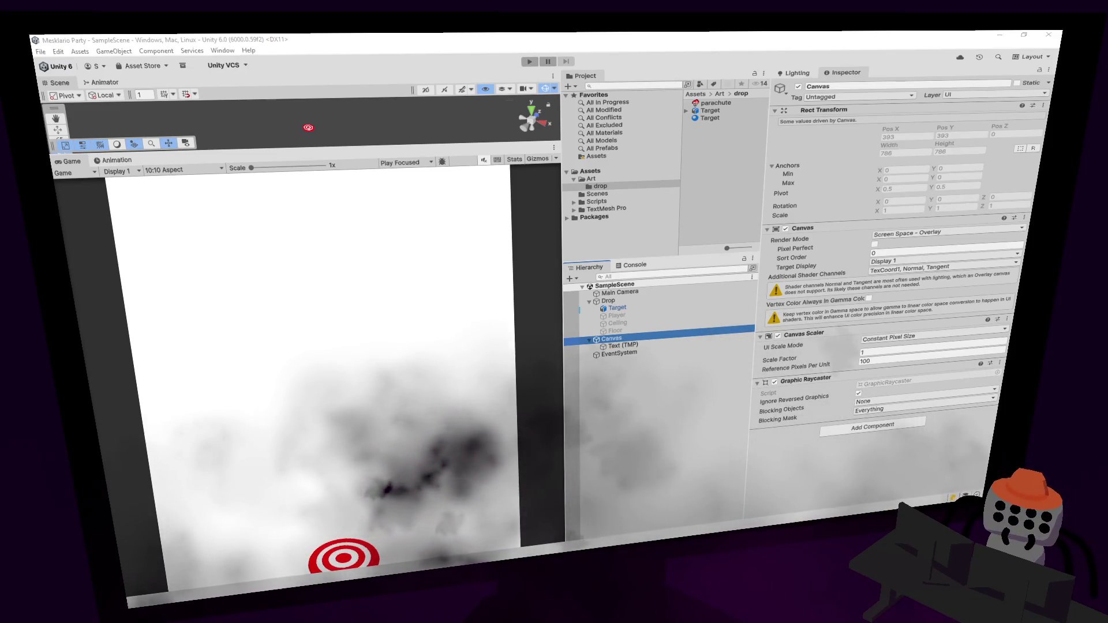
{"action": "left_click", "coordinate": [478, 96]}
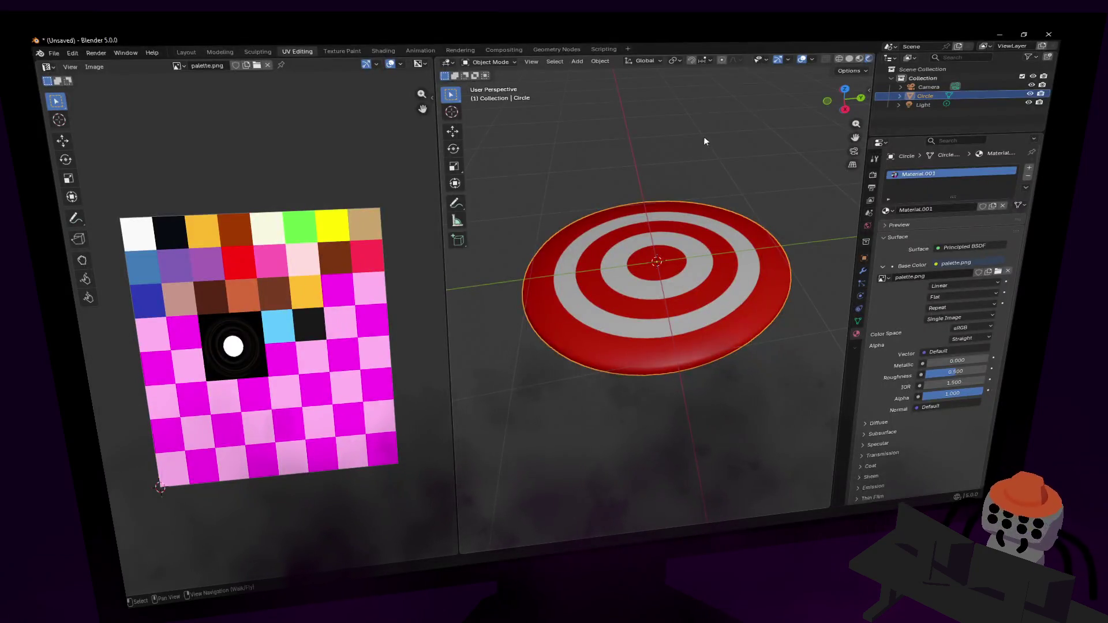
{"action": "left_click", "coordinate": [672, 178]}
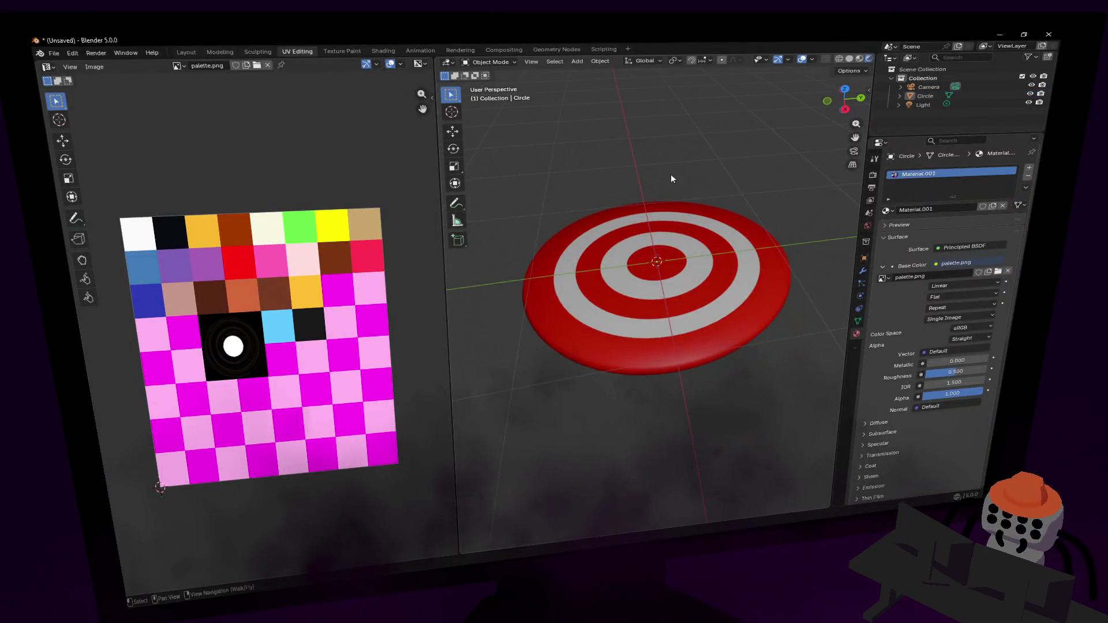
Delete the red-and-white target disc and add a Circle mesh.
{"action": "left_click", "coordinate": [677, 245]}
{"action": "key", "text": "Delete"}
{"action": "key", "text": "shift+a"}
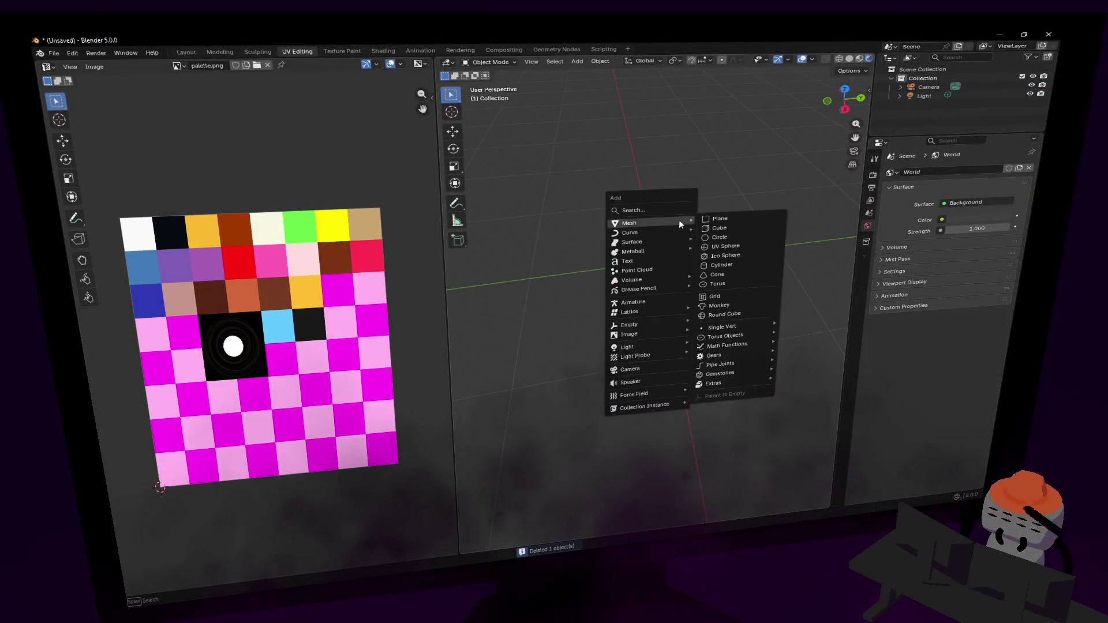
{"action": "left_click", "coordinate": [725, 238]}
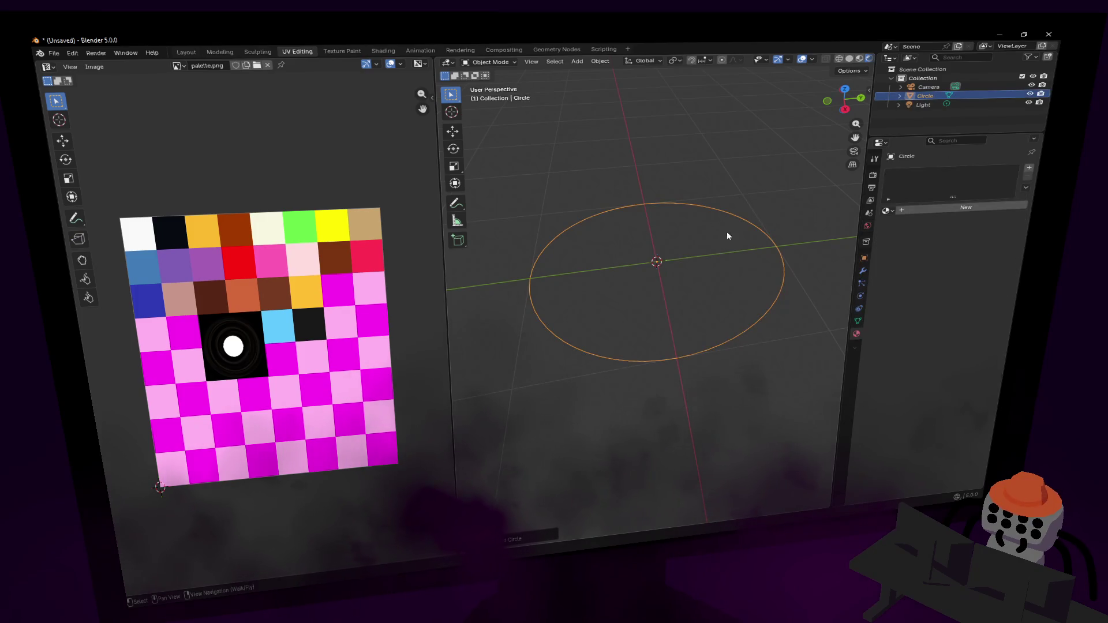
Extrude the circle upward into a tapered cone with a widened middle edge loop.
{"action": "key", "text": "Tab"}
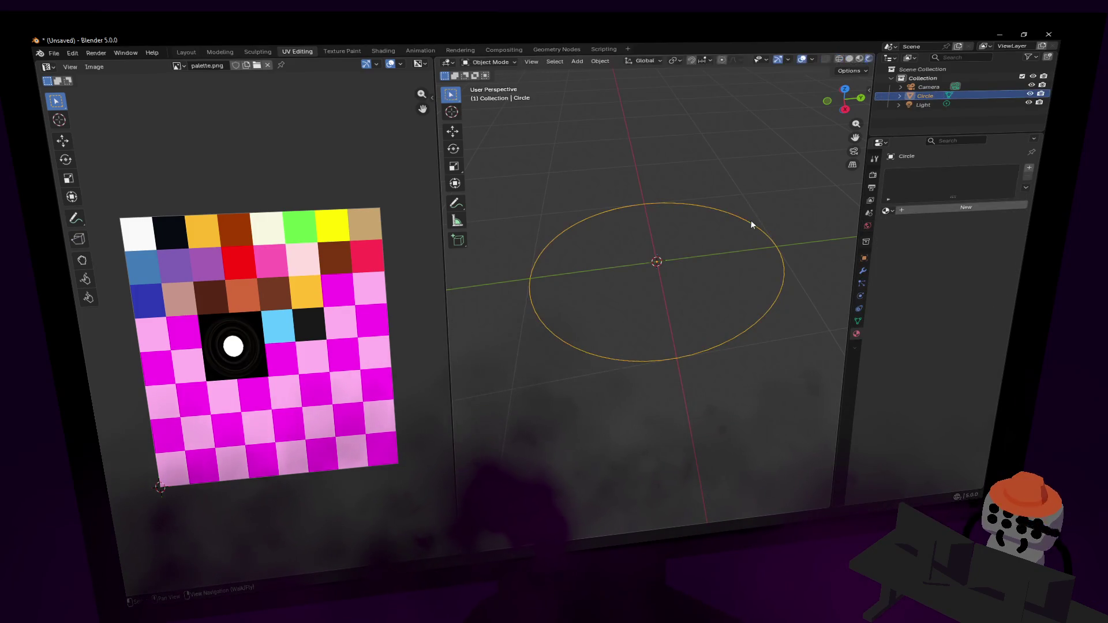
{"action": "key", "text": "e"}
{"action": "key", "text": "z"}
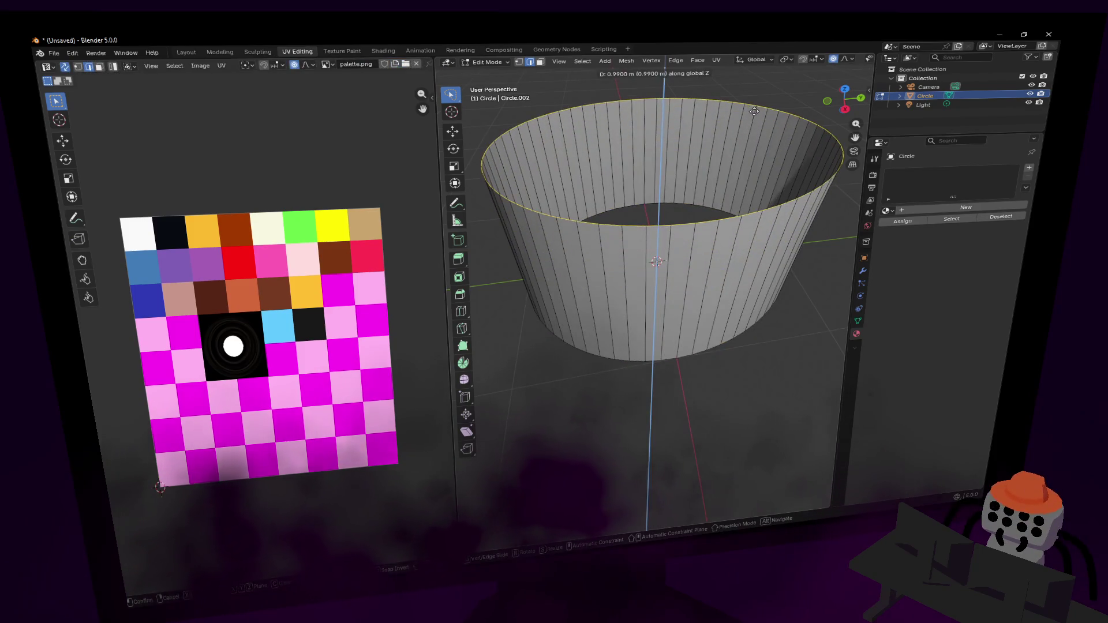
{"action": "left_click", "coordinate": [775, 99]}
{"action": "key", "text": "s"}
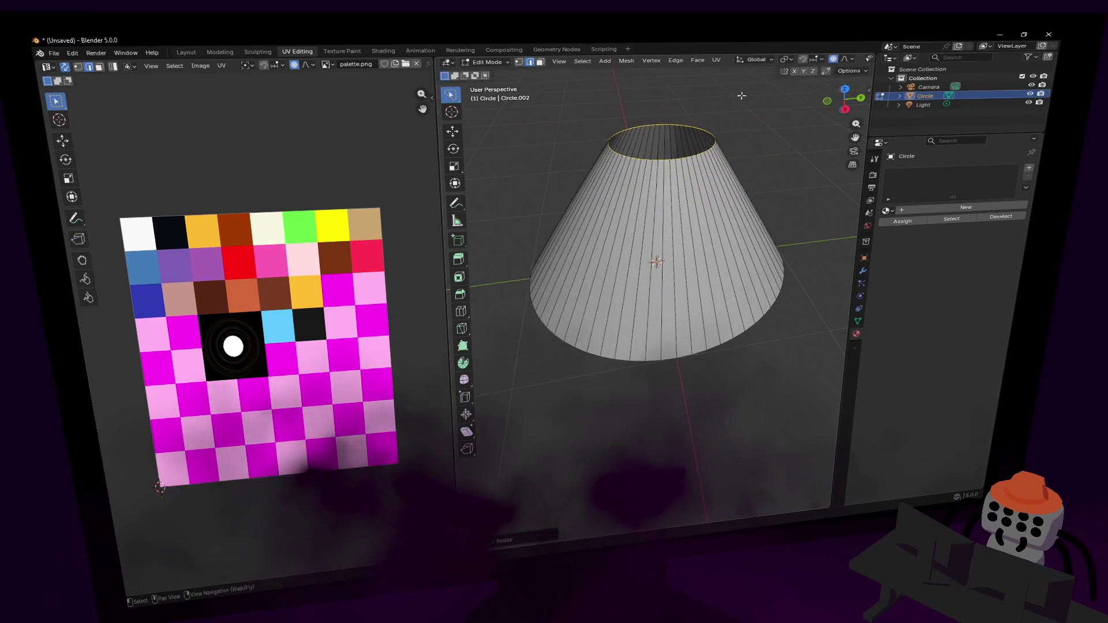
{"action": "left_click", "coordinate": [711, 121]}
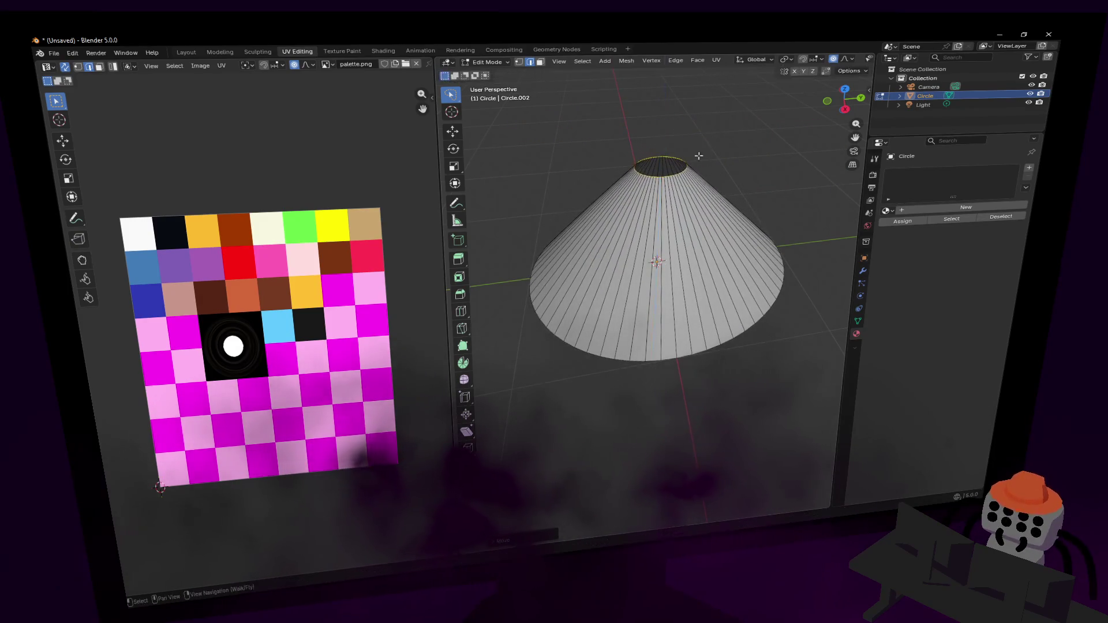
{"action": "key", "text": "ctrl+r"}
{"action": "left_click", "coordinate": [682, 253]}
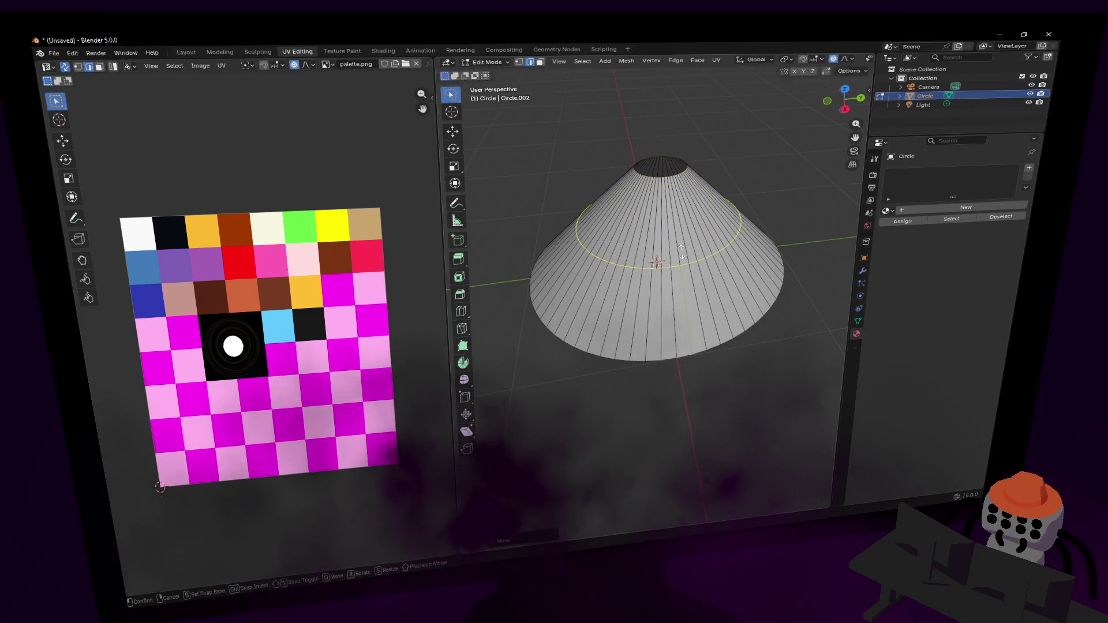
{"action": "left_click", "coordinate": [750, 214]}
Undo the cone edits back to the plain circle.
{"action": "key", "text": "ctrl+z"}
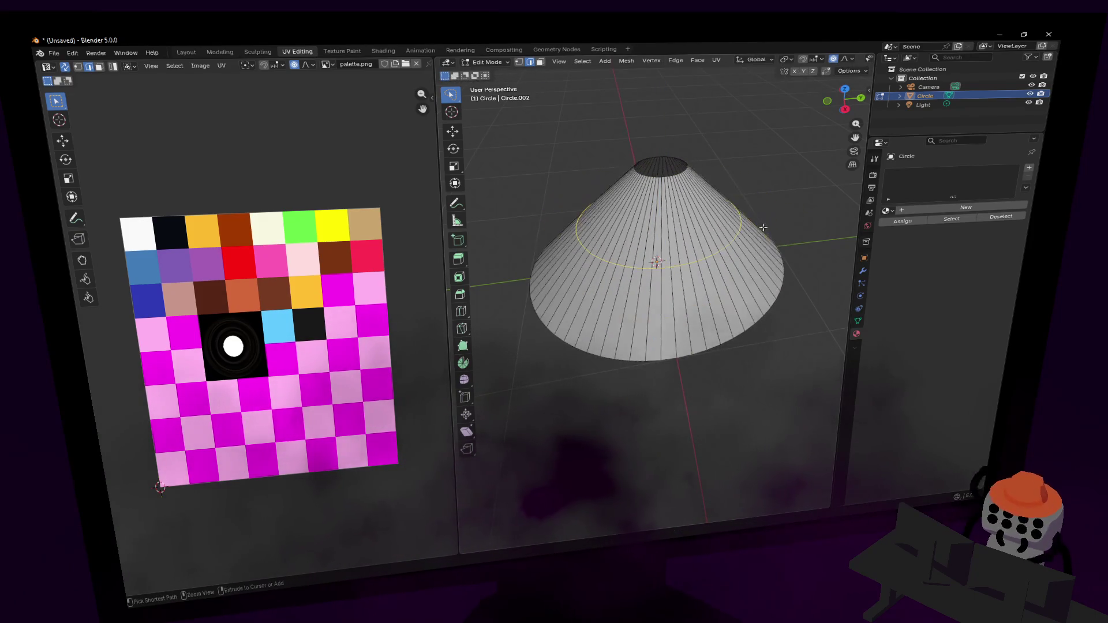
{"action": "key", "text": "ctrl+z"}
{"action": "key", "text": "ctrl+z"}
{"action": "key", "text": "ctrl+z"}
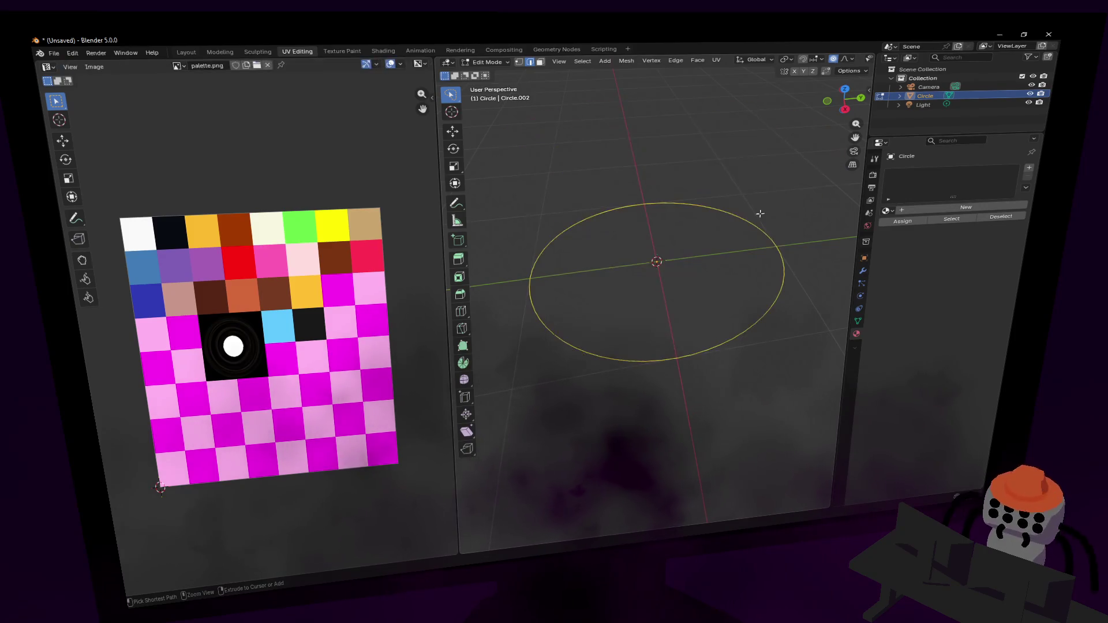
{"action": "key", "text": "ctrl+z"}
{"action": "key", "text": "ctrl+z"}
{"action": "key", "text": "ctrl+z"}
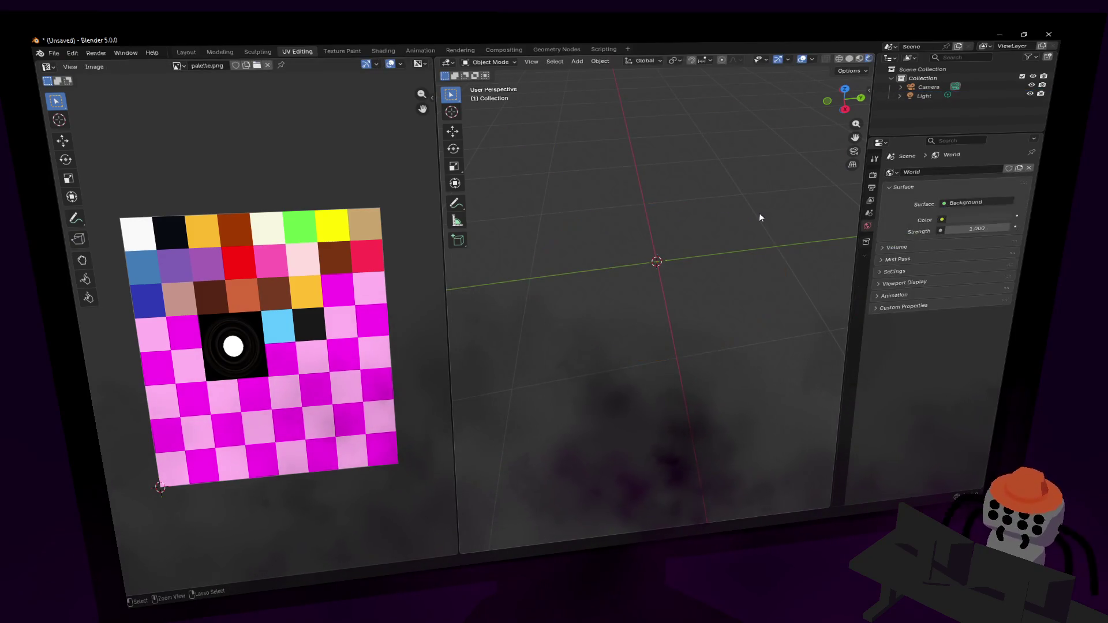
Add a new Circle mesh with 16 vertices.
{"action": "key", "text": "shift+a"}
{"action": "mouse_move", "coordinate": [740, 219]}
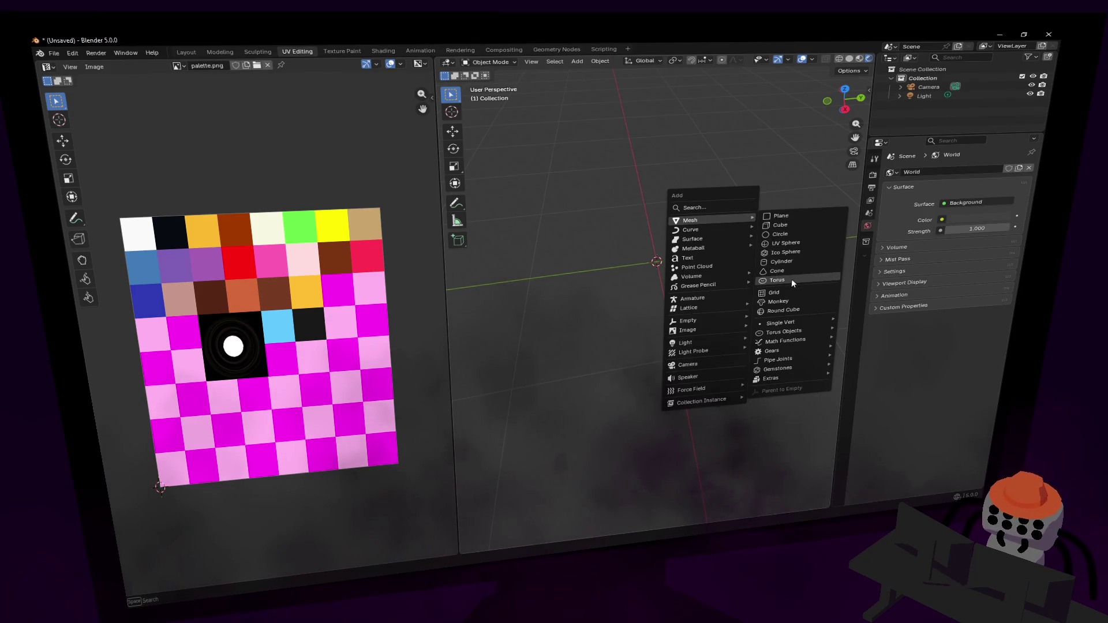
{"action": "left_click", "coordinate": [792, 234]}
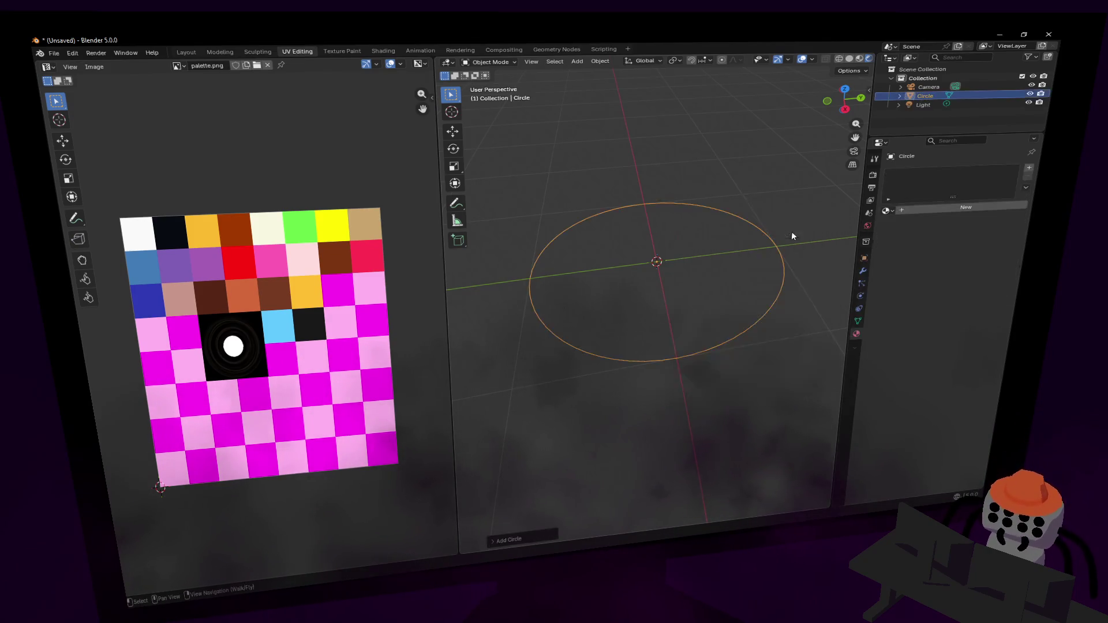
{"action": "left_click", "coordinate": [531, 540]}
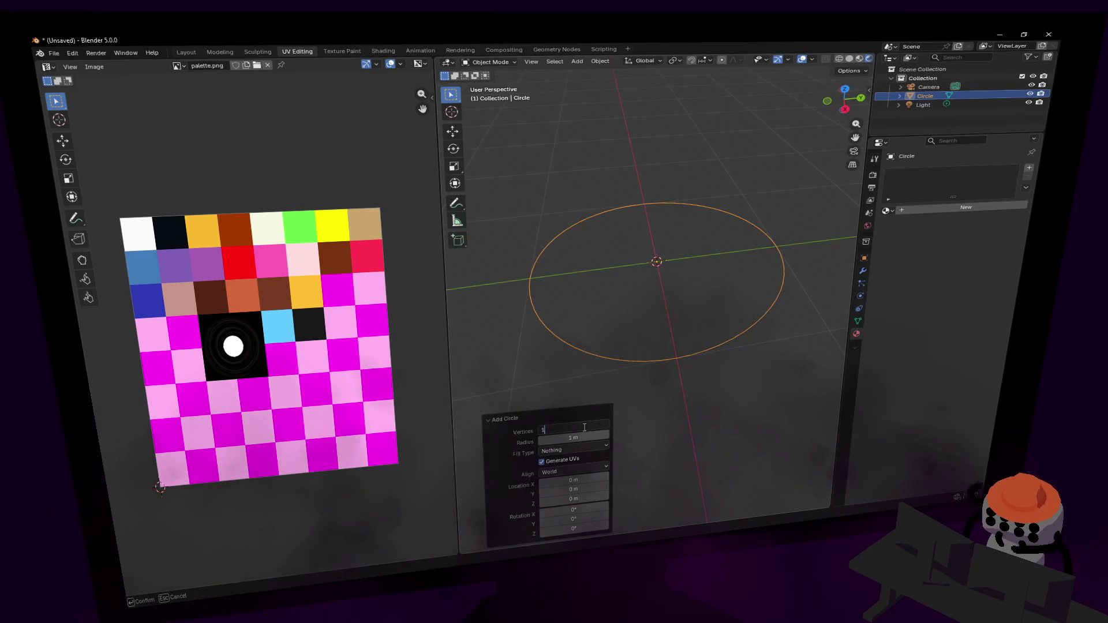
{"action": "type", "text": "6"}
{"action": "key", "text": "Return"}
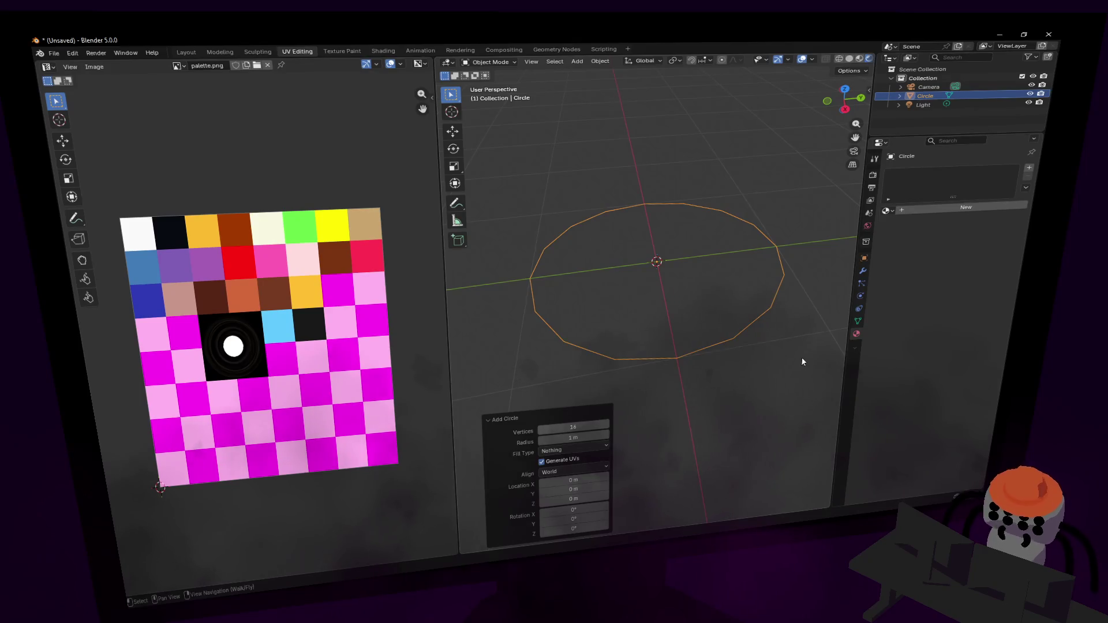
Extrude the circle's ring upward and narrow the top into a cone.
{"action": "key", "text": "Tab"}
{"action": "key", "text": "e"}
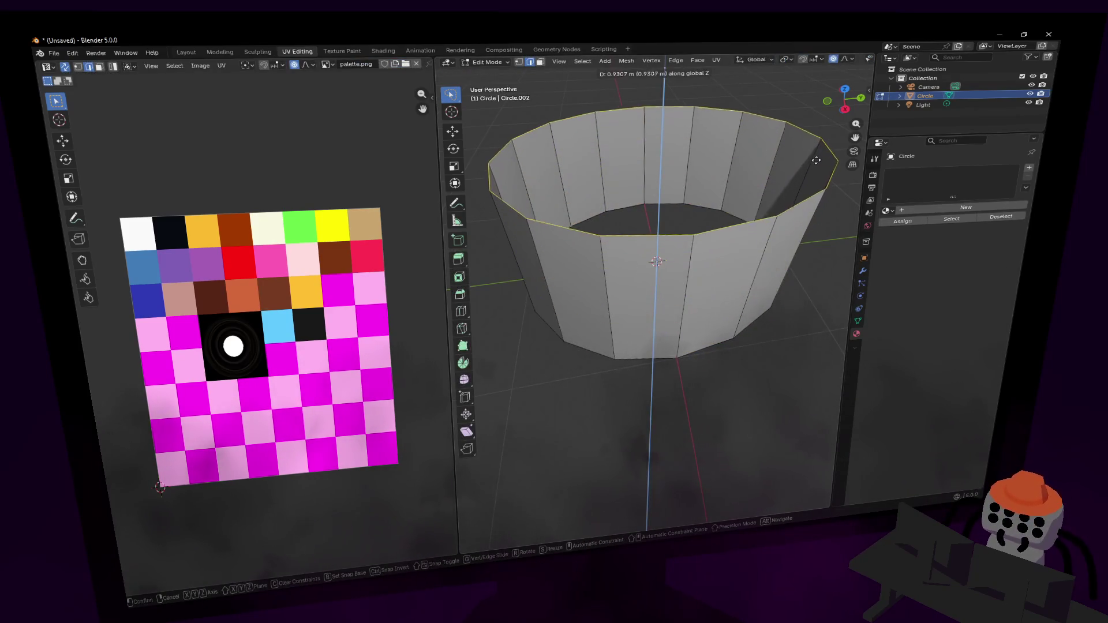
{"action": "key", "text": "Return"}
{"action": "key", "text": "s"}
{"action": "left_click", "coordinate": [692, 222]}
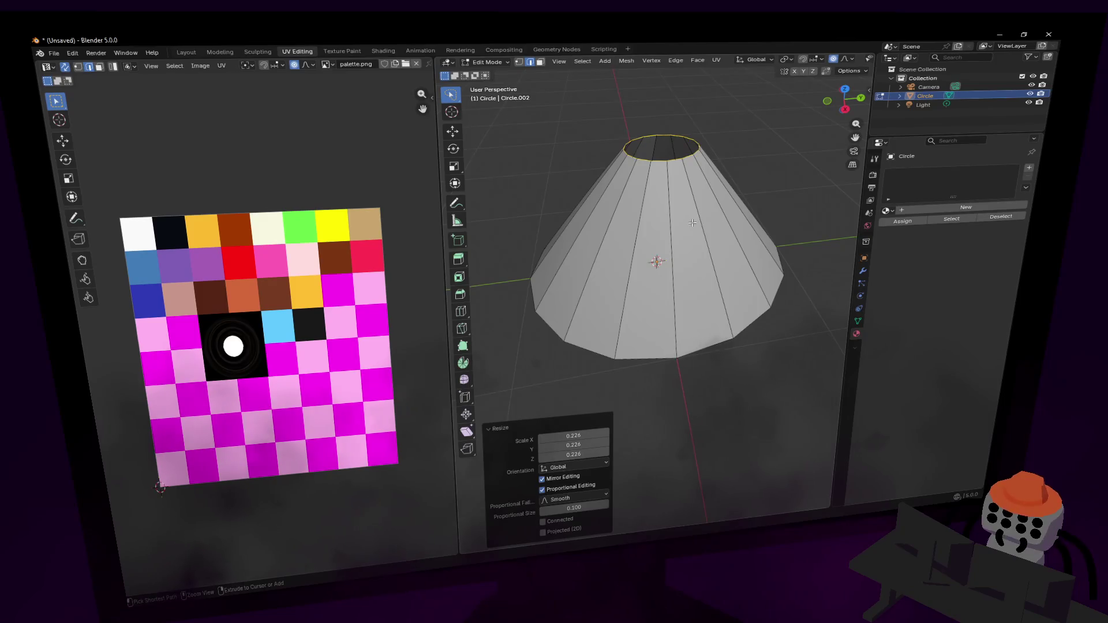
Add middle and upper loop cuts and scale them outward to round the dome.
{"action": "key", "text": "ctrl+r"}
{"action": "left_click", "coordinate": [669, 237]}
{"action": "right_click", "coordinate": [670, 237]}
{"action": "key", "text": "s"}
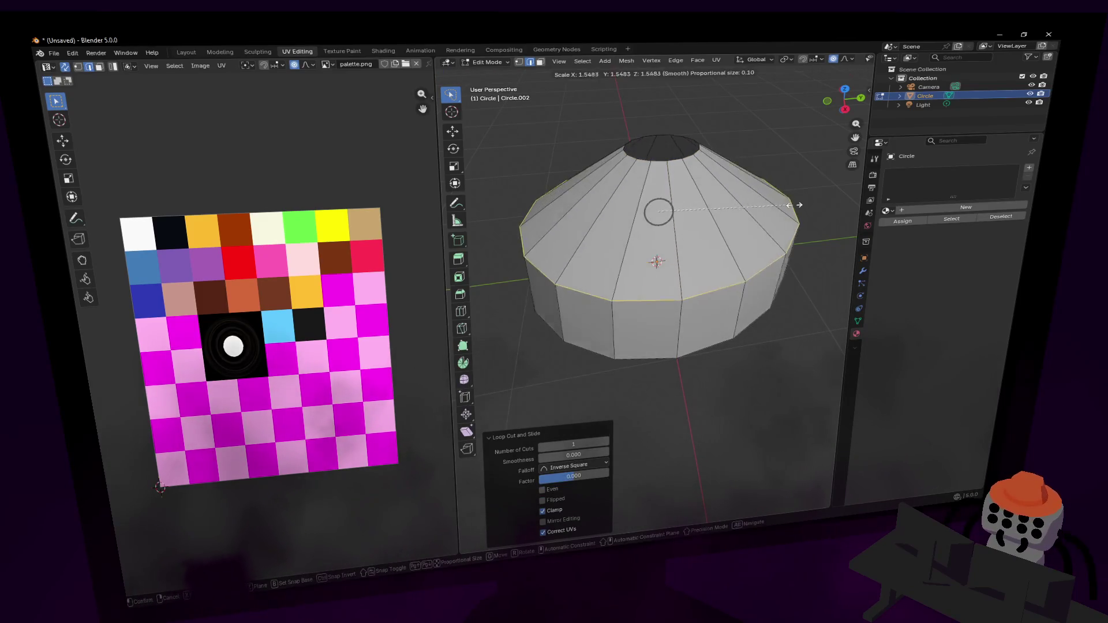
{"action": "left_click", "coordinate": [788, 204]}
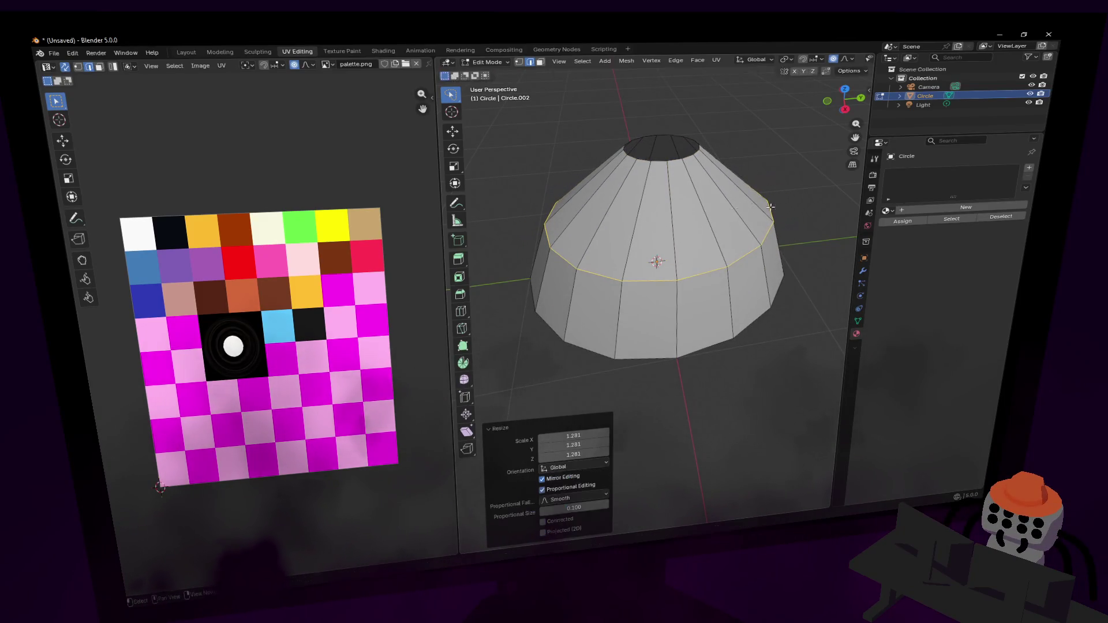
{"action": "left_click", "coordinate": [688, 157]}
{"action": "key", "text": "ctrl+r"}
{"action": "left_click", "coordinate": [739, 202]}
{"action": "right_click", "coordinate": [739, 202]}
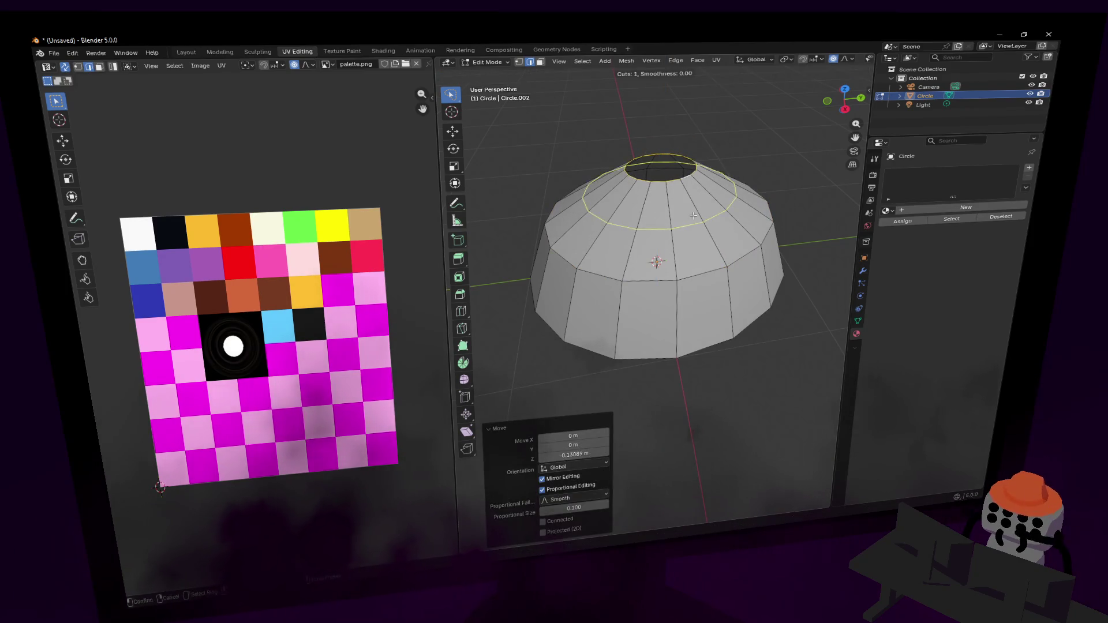
{"action": "key", "text": "s"}
{"action": "left_click", "coordinate": [774, 205]}
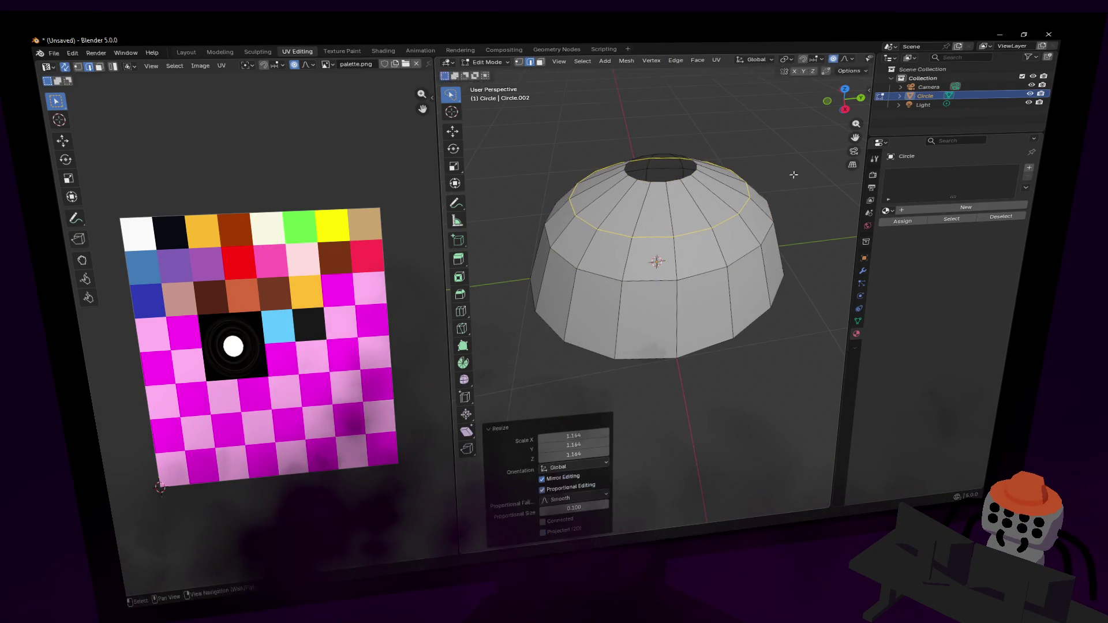
Return to Object Mode and apply Shade Smooth to the dome.
{"action": "key", "text": "Tab"}
{"action": "right_click", "coordinate": [760, 216]}
{"action": "left_click", "coordinate": [760, 216]}
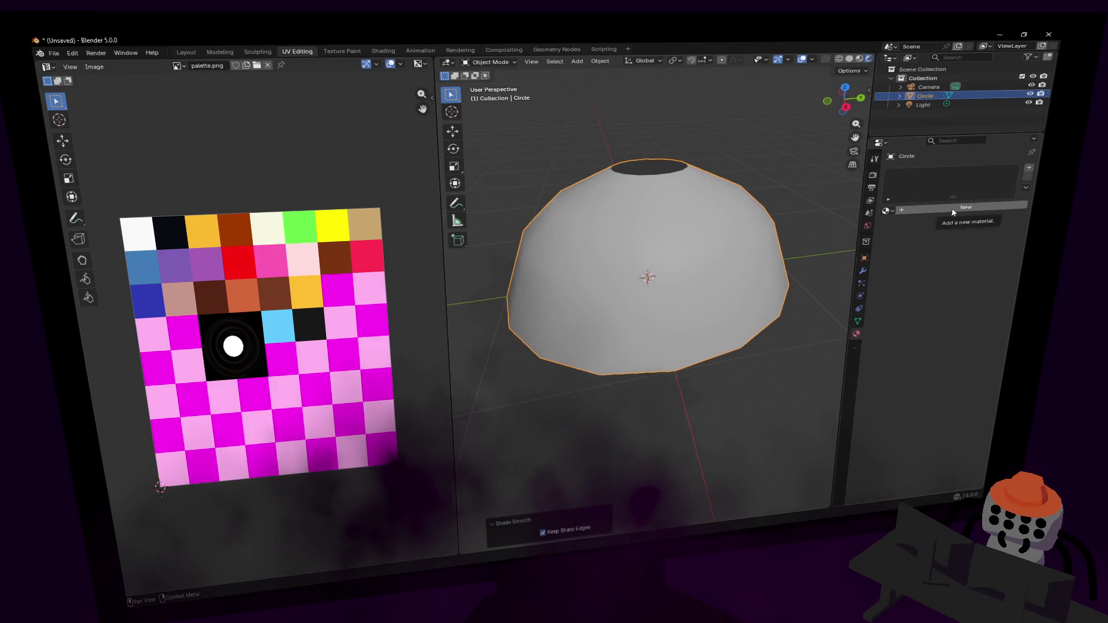
Assign the palette-textured Material.001 to the dome and orbit to inspect it from above and below.
{"action": "left_click", "coordinate": [887, 211]}
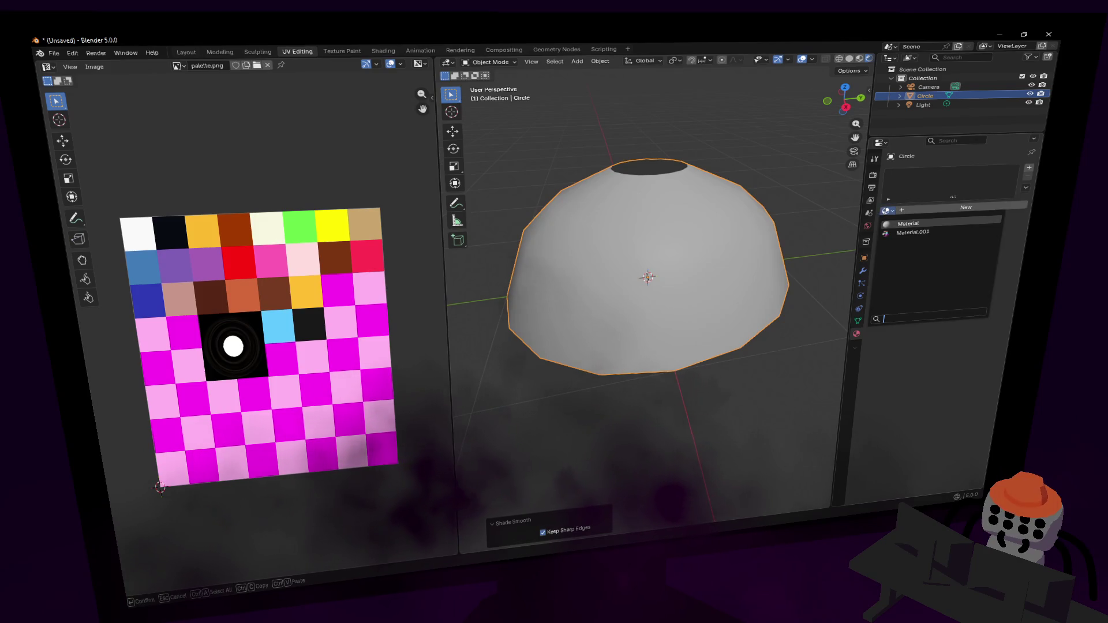
{"action": "left_click", "coordinate": [909, 233]}
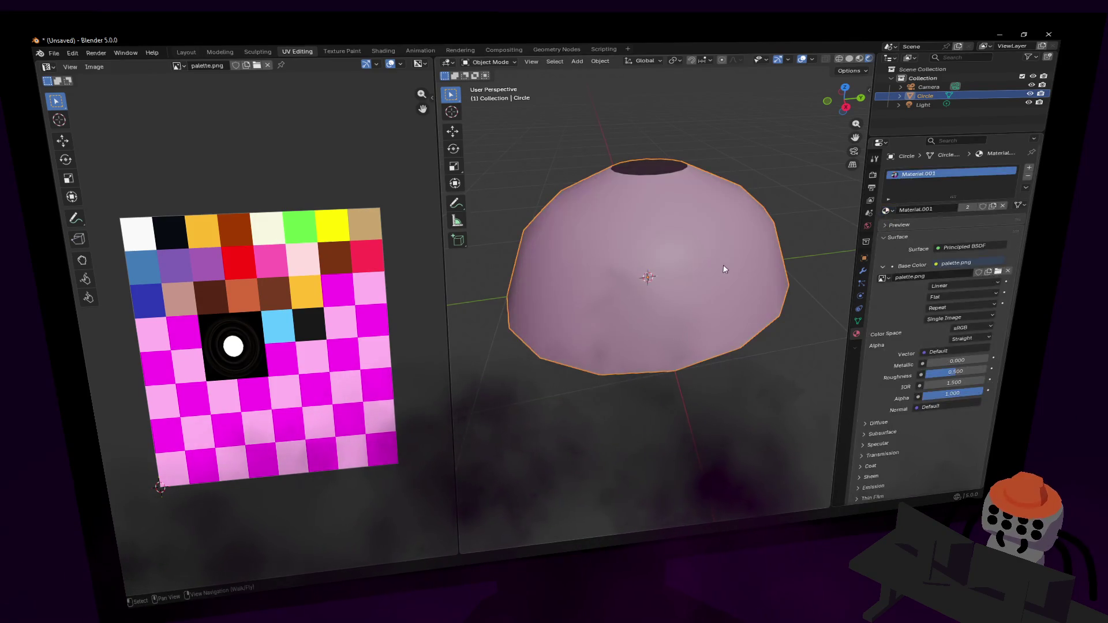
{"action": "left_click_drag", "start_coordinate": [795, 220], "coordinate": [771, 242]}
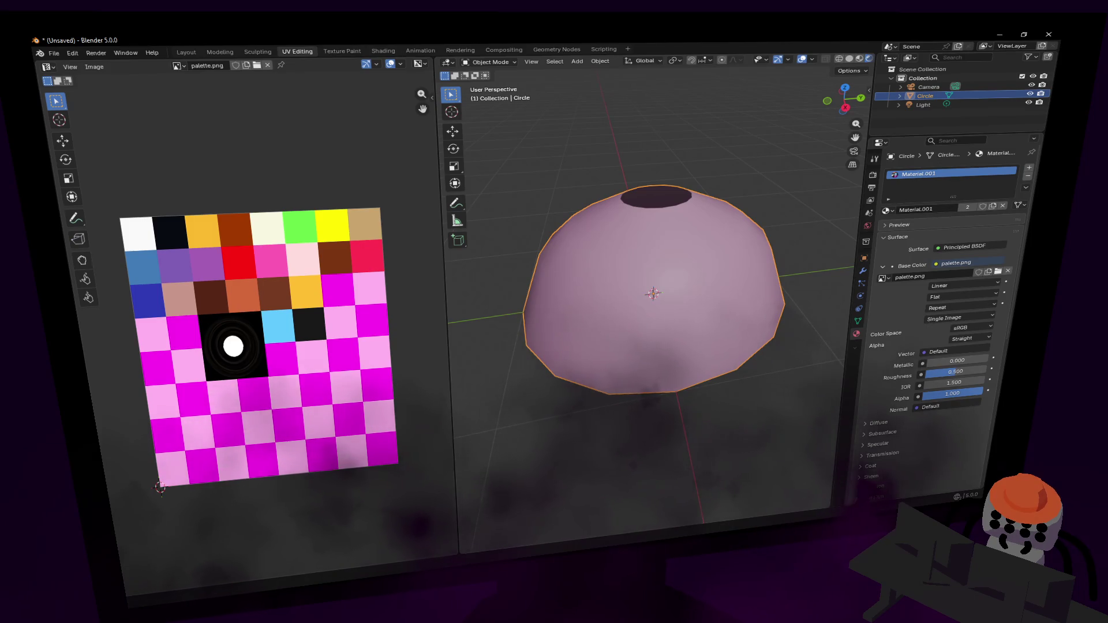
{"action": "key", "text": "Tab"}
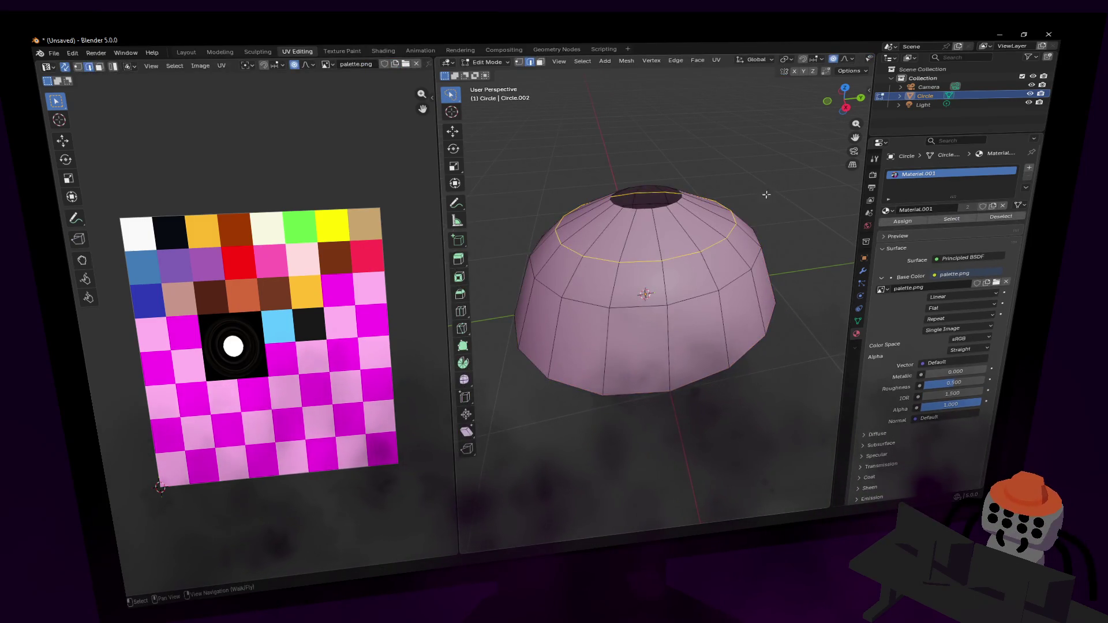
{"action": "key", "text": "Tab"}
{"action": "left_click_drag", "start_coordinate": [792, 303], "coordinate": [746, 299]}
{"action": "key", "text": "Tab"}
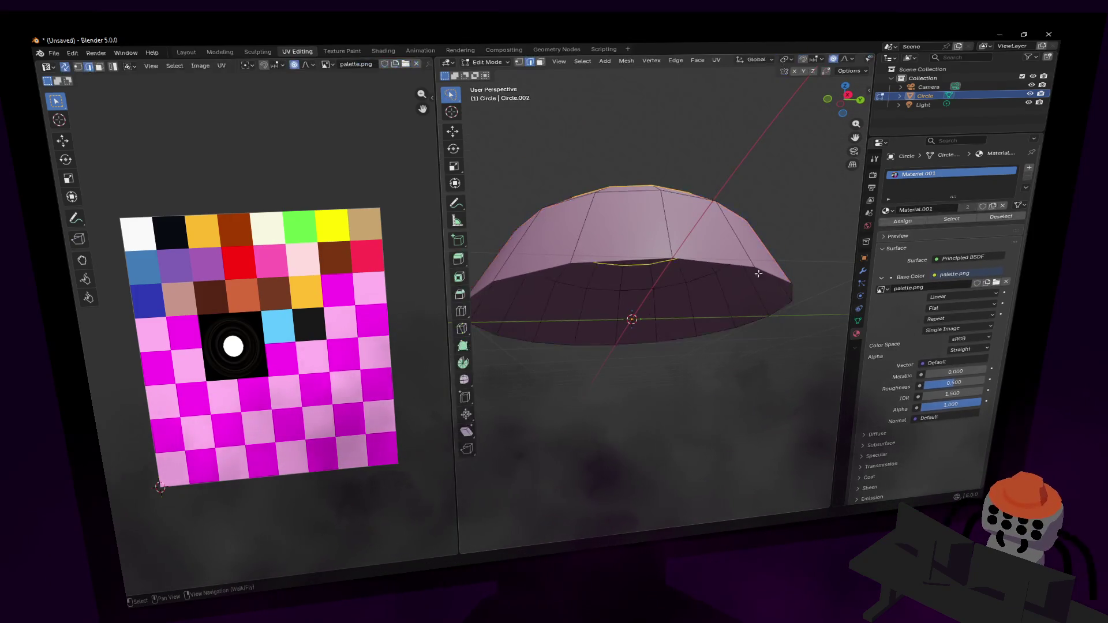
Raise the whole dome mesh straight up along Z above the origin.
{"action": "key", "text": "a"}
{"action": "key", "text": "g"}
{"action": "key", "text": "z"}
{"action": "left_click", "coordinate": [738, 169]}
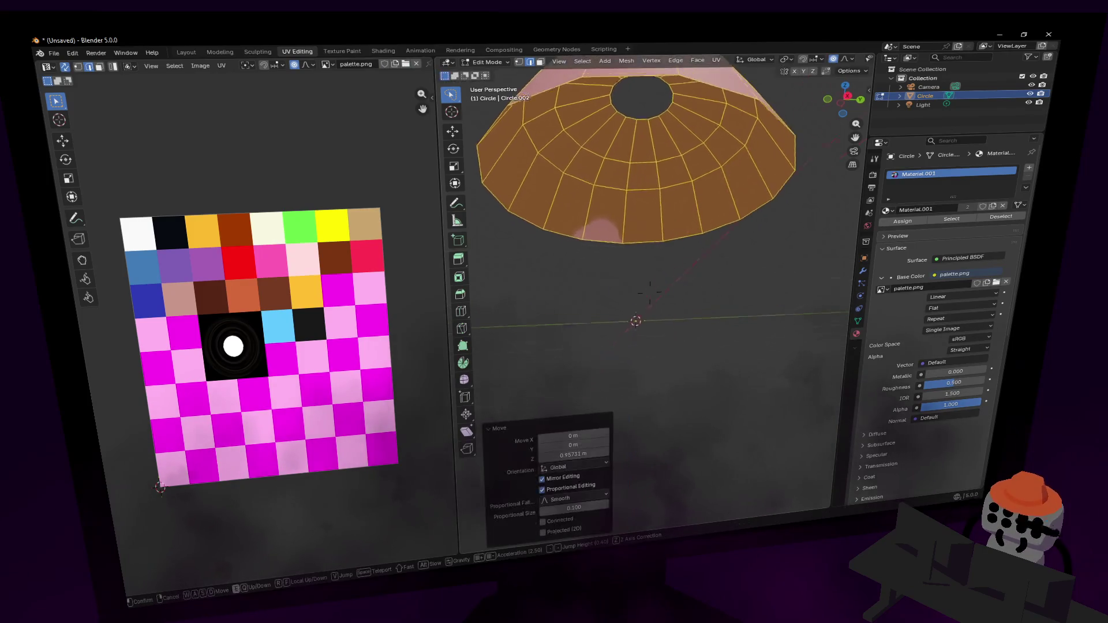
{"action": "key", "text": "shift+grave"}
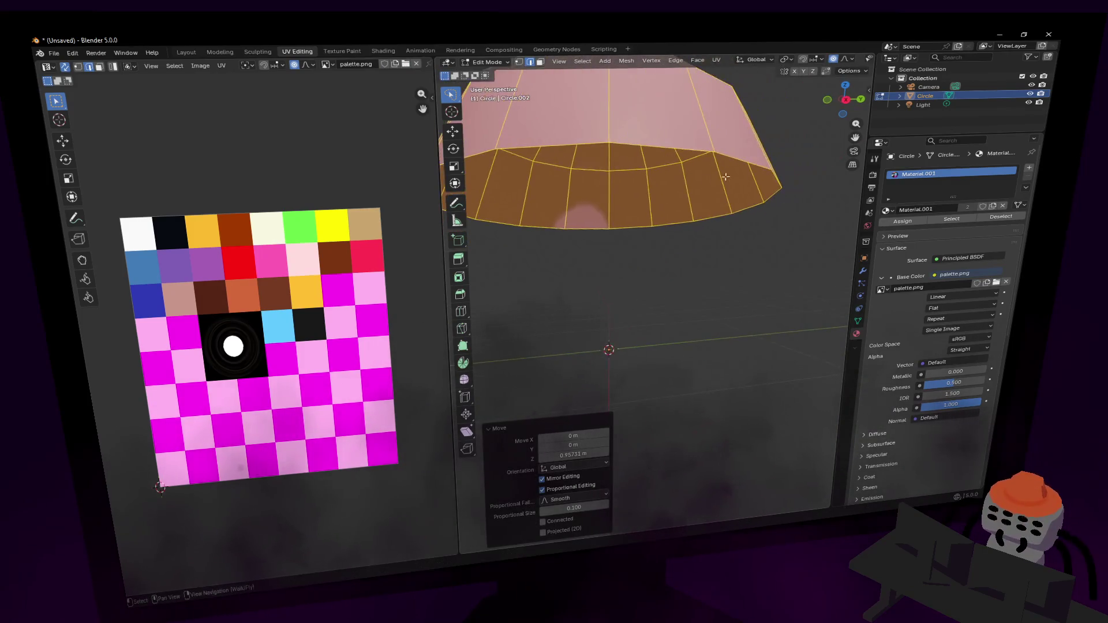
{"action": "left_click", "coordinate": [740, 172]}
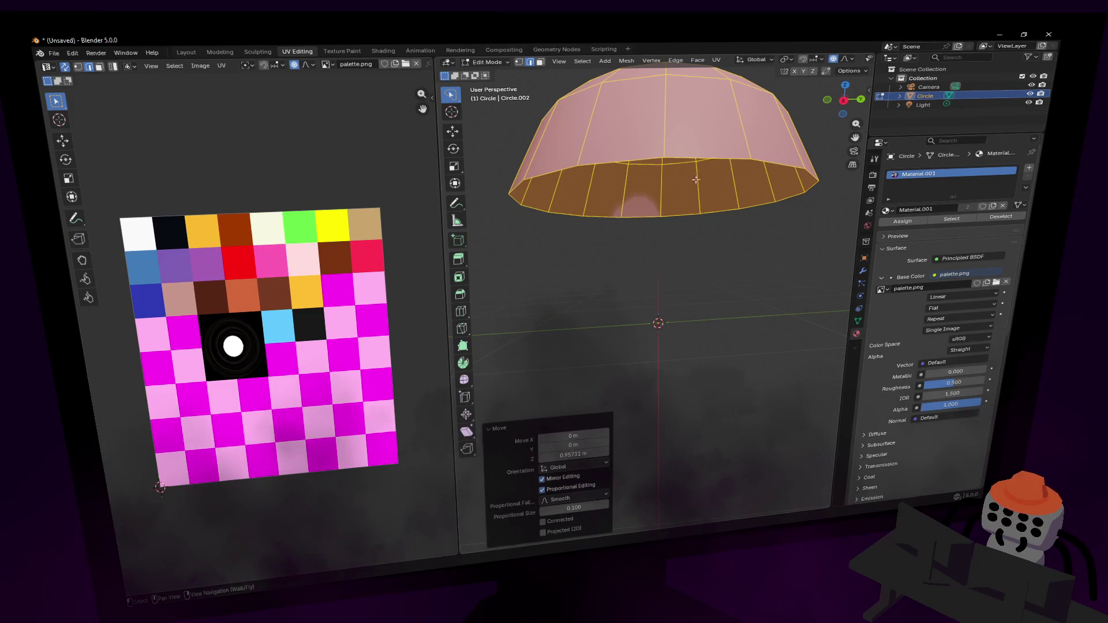
Select spaced-out vertices around the dome's bottom rim.
{"action": "left_click", "coordinate": [660, 216]}
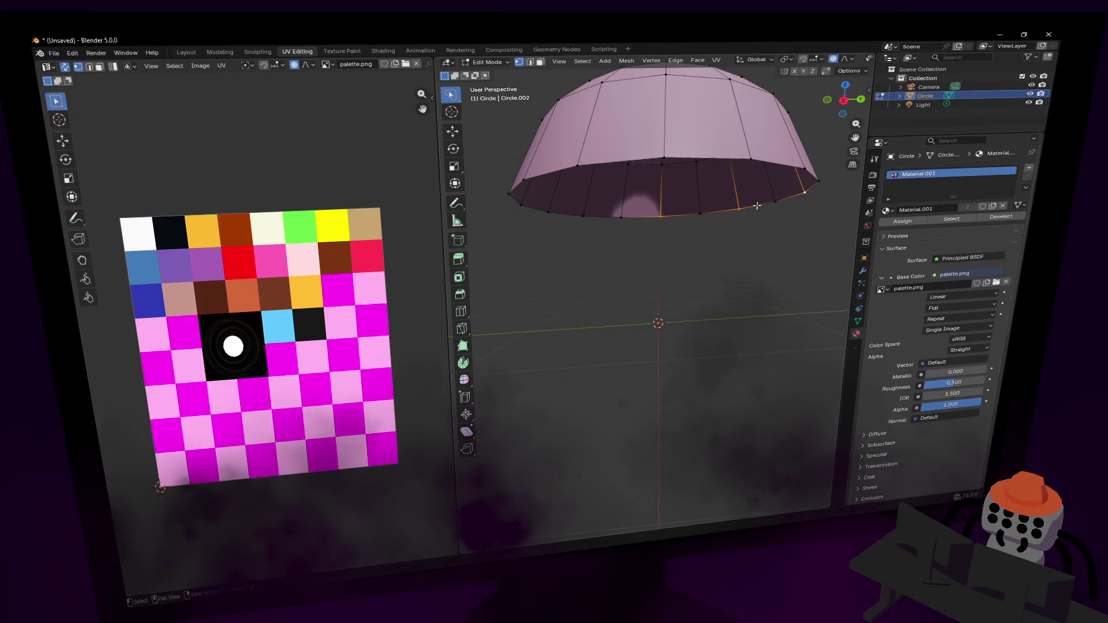
{"action": "left_click", "coordinate": [805, 192], "text": "shift"}
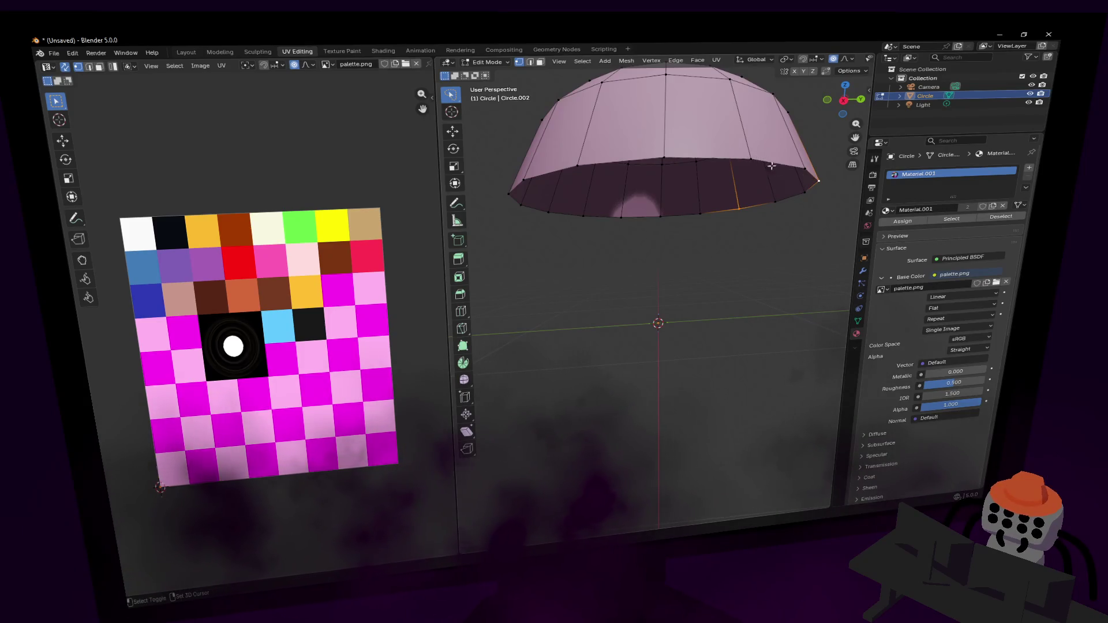
{"action": "left_click", "coordinate": [529, 178], "text": "shift"}
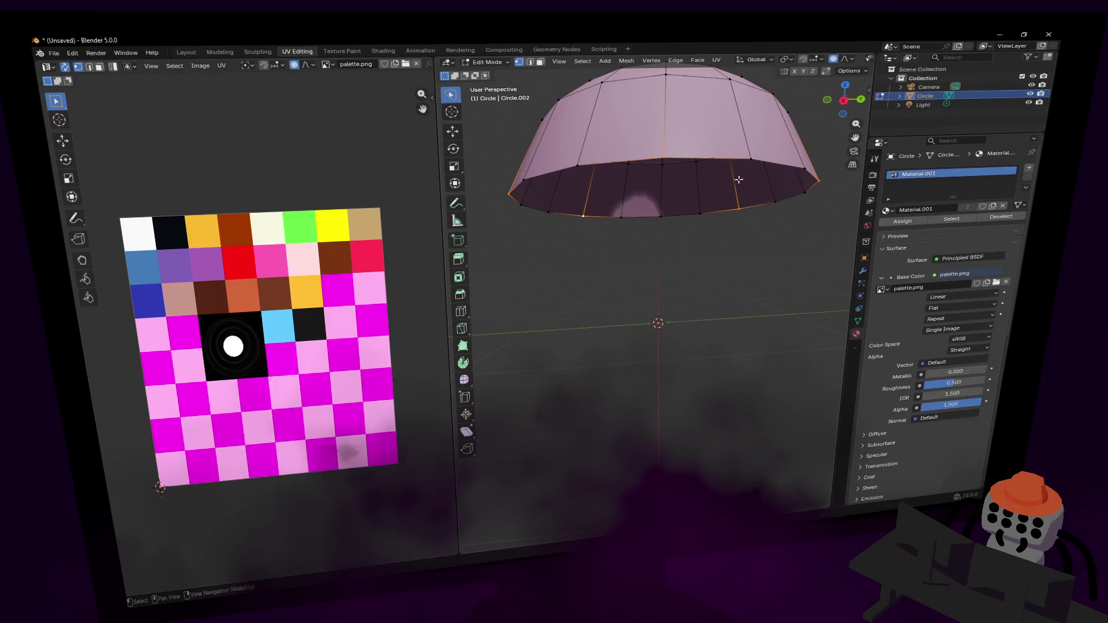
{"action": "left_click_drag", "start_coordinate": [725, 204], "coordinate": [639, 227]}
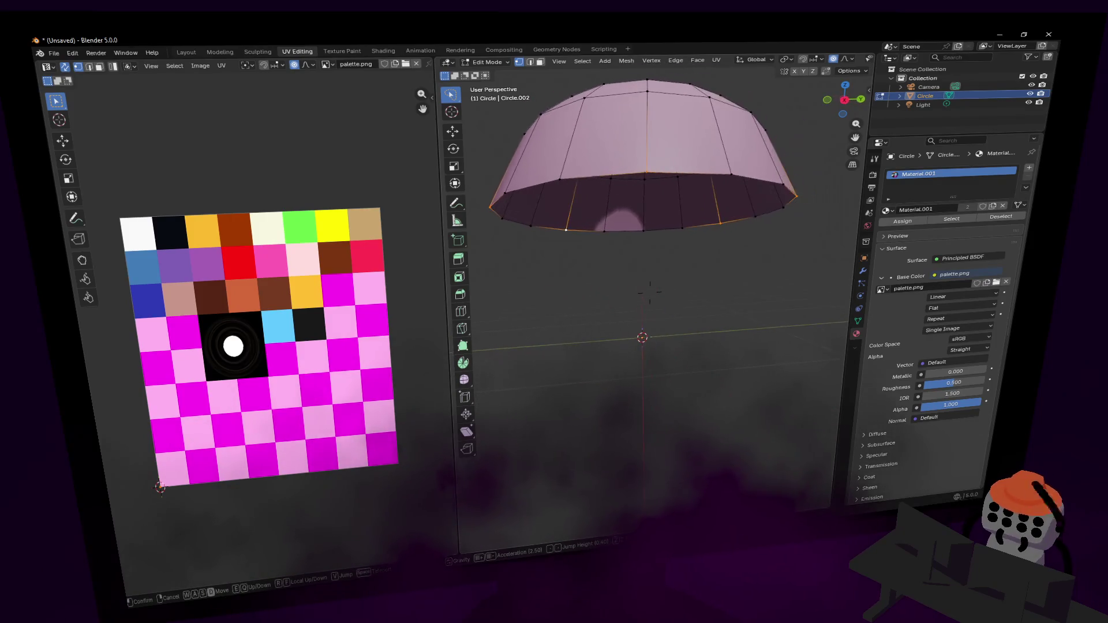
{"action": "left_click", "coordinate": [641, 228]}
Fly the view beneath the dome and start duplicating the selected rim vertices.
{"action": "key", "text": "shift+grave"}
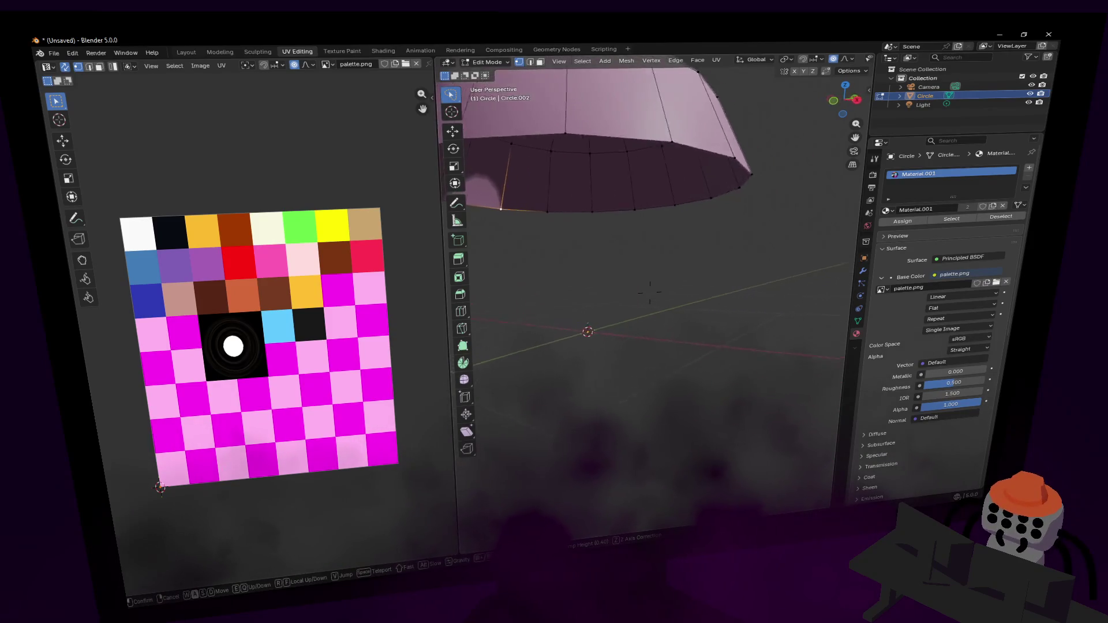
{"action": "left_click", "coordinate": [624, 216]}
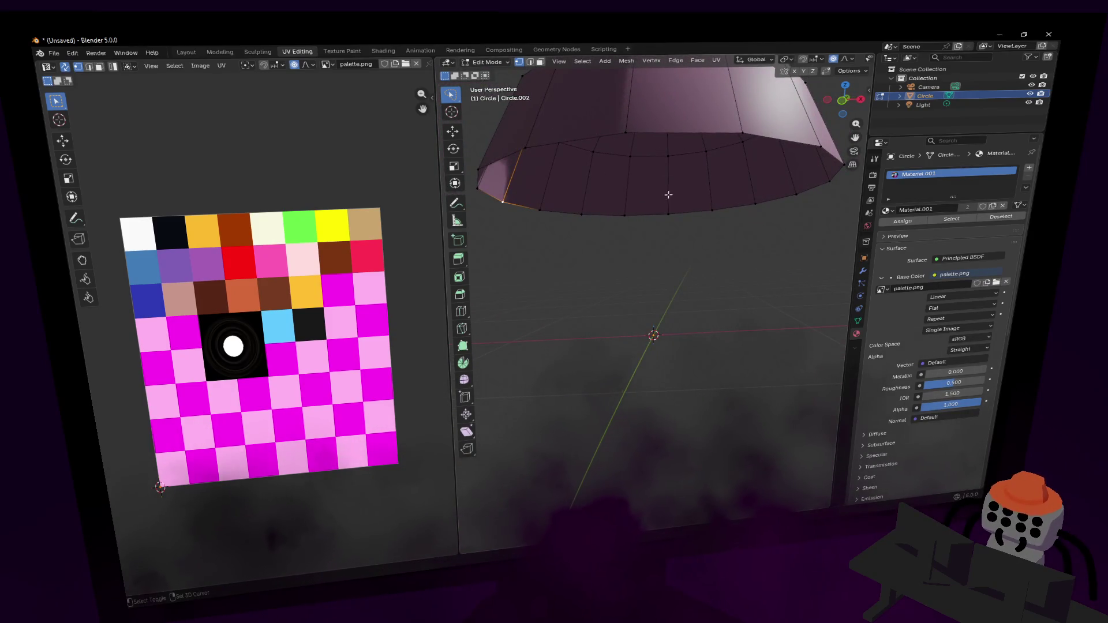
{"action": "key", "text": "shift+grave"}
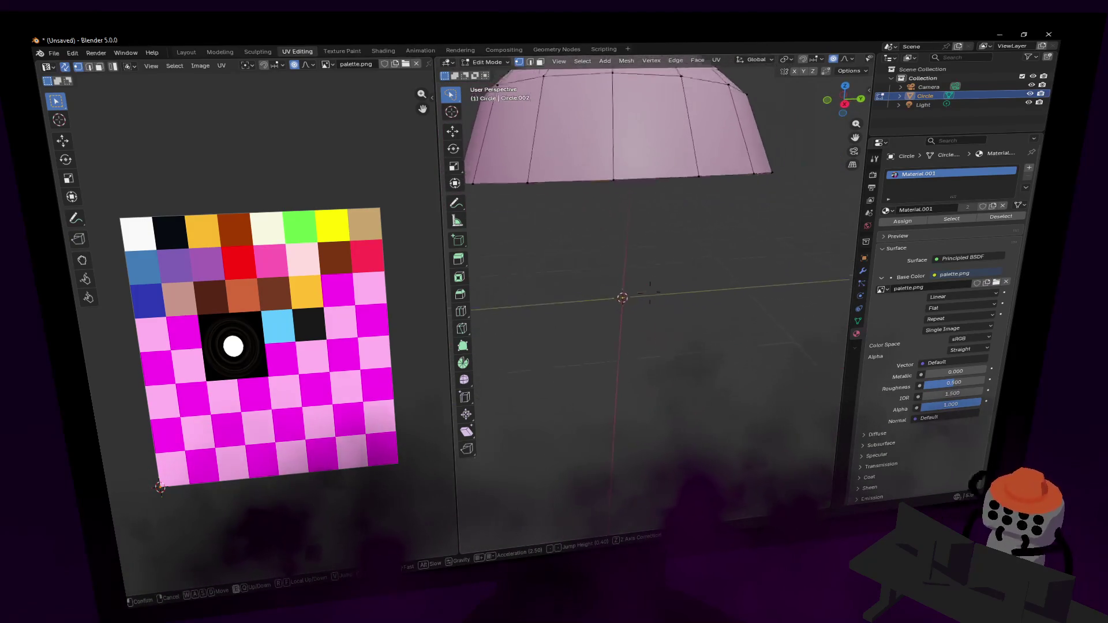
{"action": "left_click", "coordinate": [624, 216]}
{"action": "key", "text": "shift+grave"}
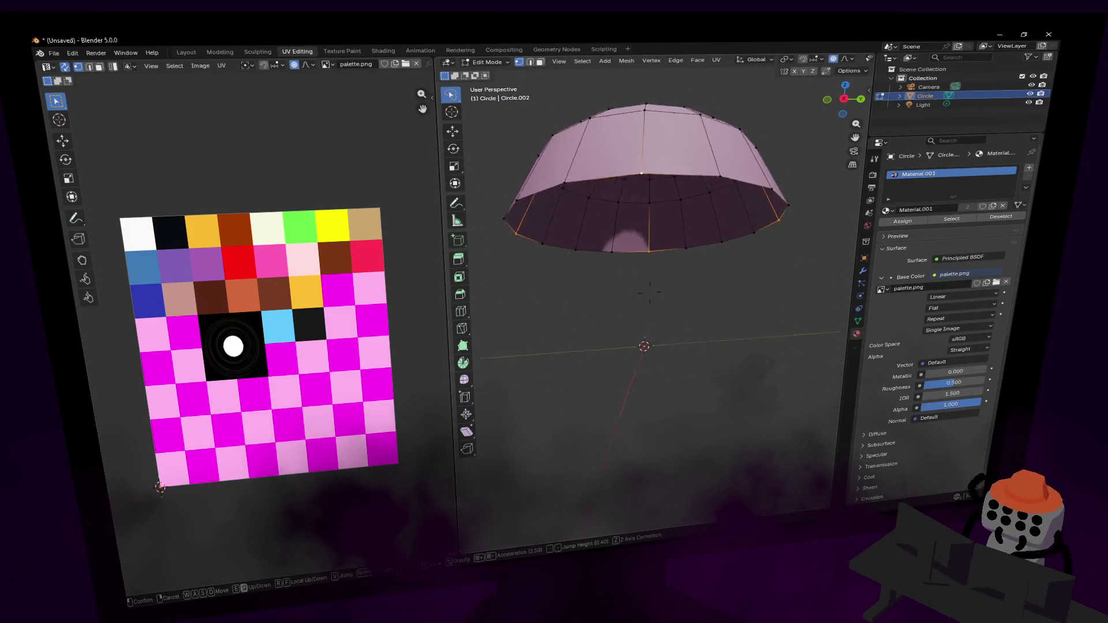
{"action": "left_click", "coordinate": [634, 282]}
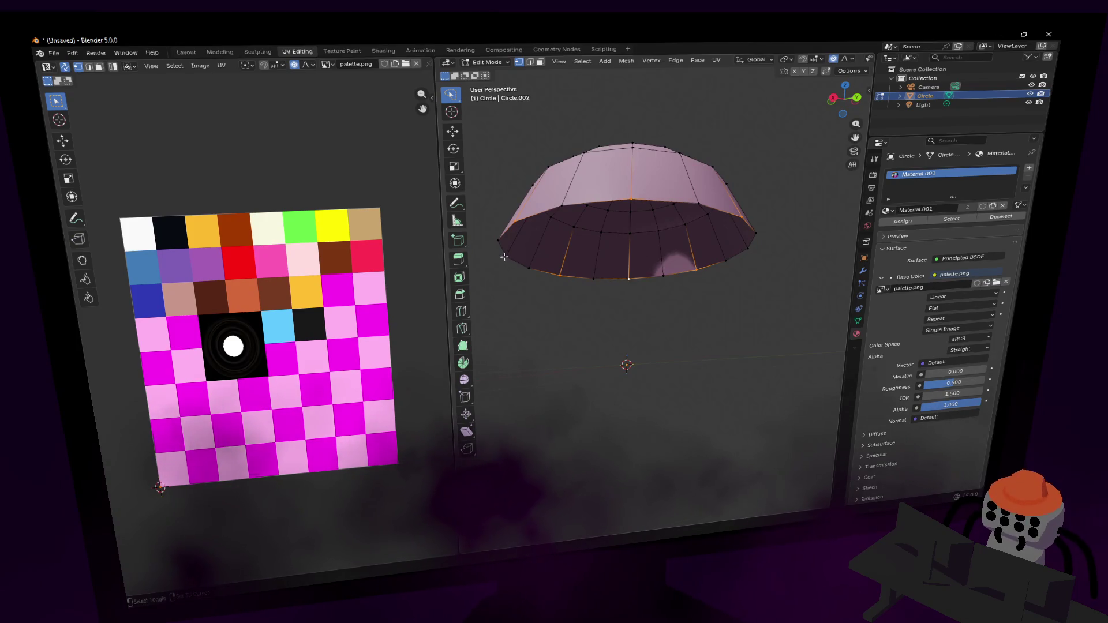
{"action": "key", "text": "shift+grave"}
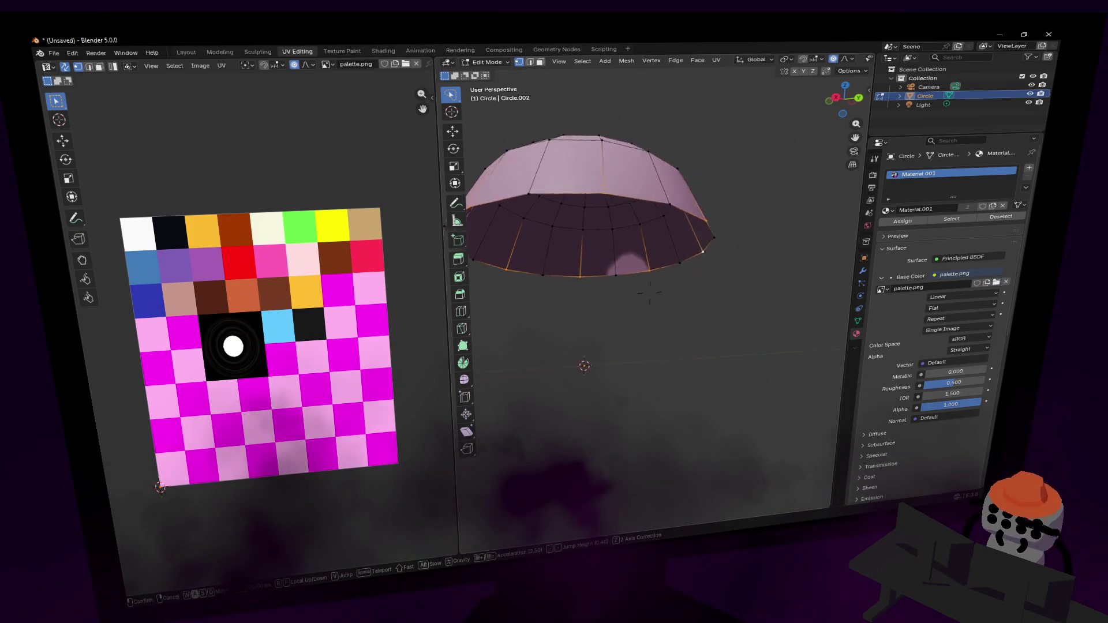
{"action": "left_click", "coordinate": [649, 291]}
{"action": "key", "text": "shift+d"}
Pull the rope points down along Z and converge their ends to one point below.
{"action": "key", "text": "z"}
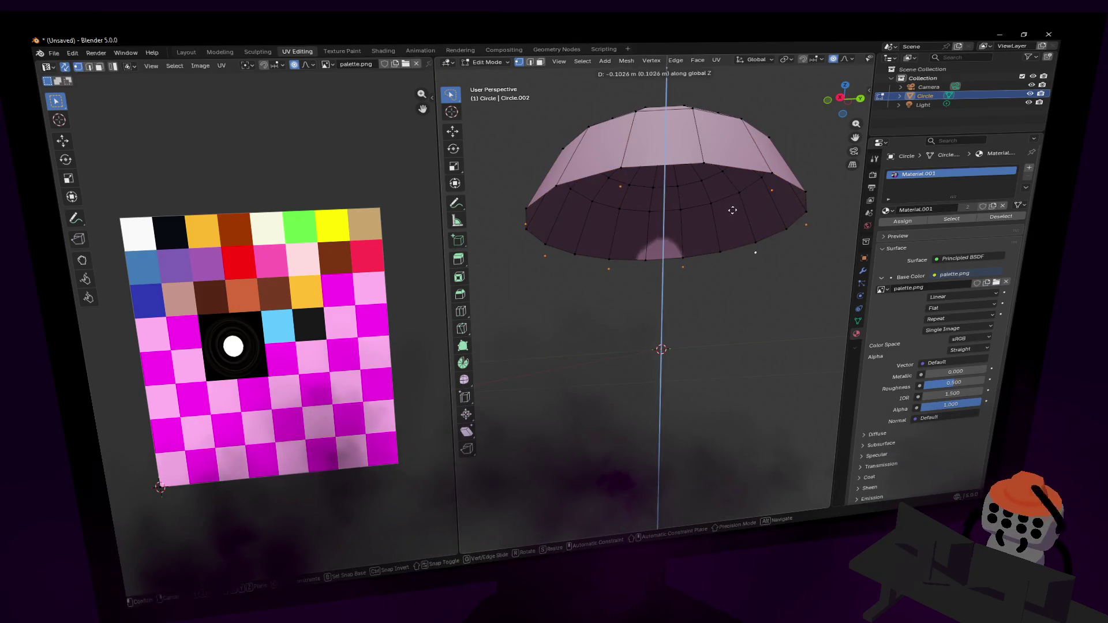
{"action": "left_click", "coordinate": [734, 202]}
{"action": "key", "text": "e"}
{"action": "key", "text": "z"}
{"action": "left_click", "coordinate": [661, 320]}
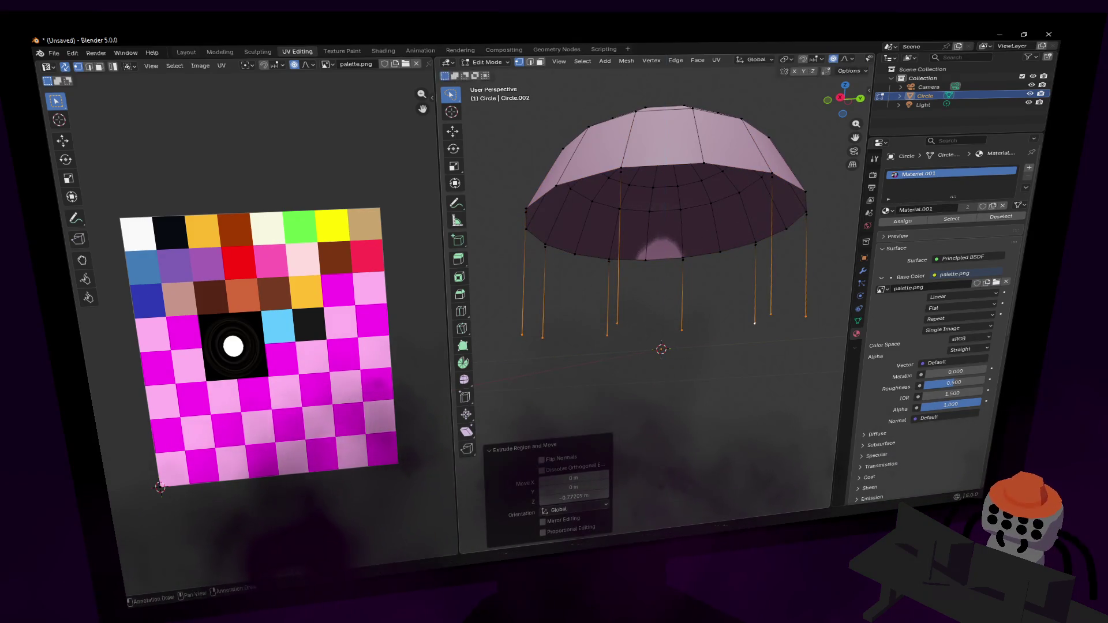
{"action": "key", "text": "s"}
{"action": "left_click", "coordinate": [665, 319]}
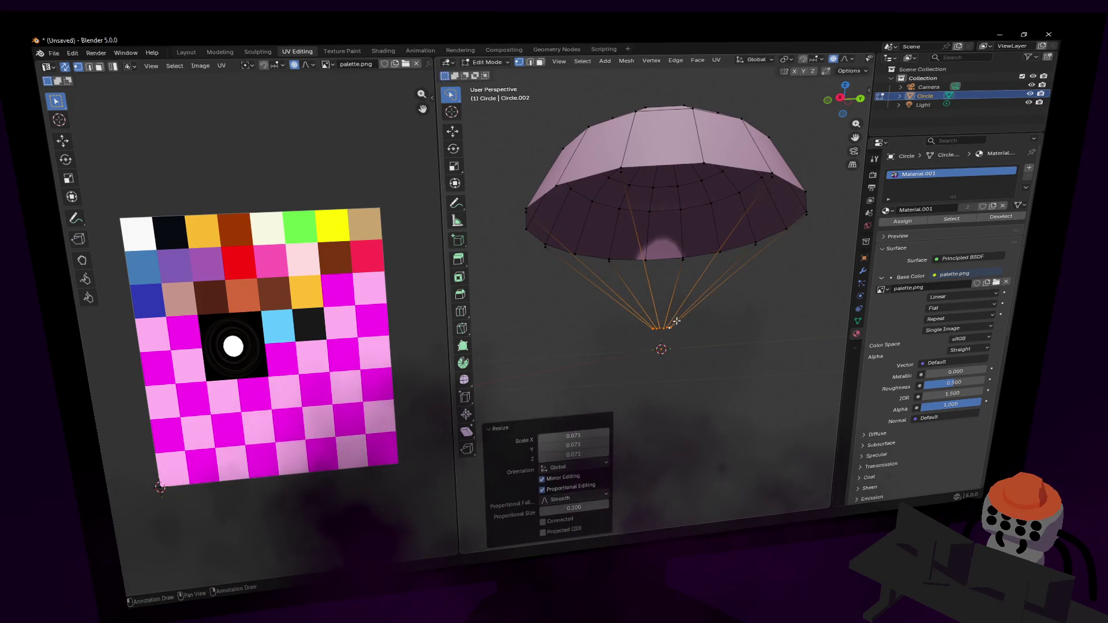
{"action": "key", "text": "g"}
{"action": "key", "text": "z"}
{"action": "left_click", "coordinate": [683, 311]}
Switch to edge select and select the connected rope edges.
{"action": "scroll", "coordinate": [693, 301], "scroll_direction": "up", "scroll_amount": 2}
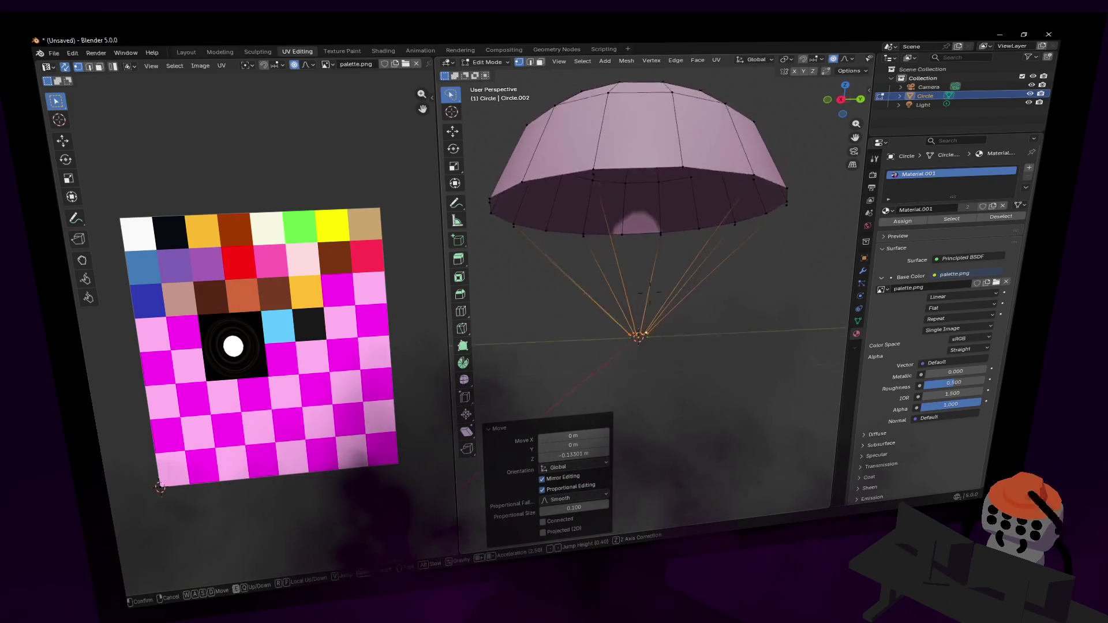
{"action": "key", "text": "Tab"}
{"action": "key", "text": "Tab"}
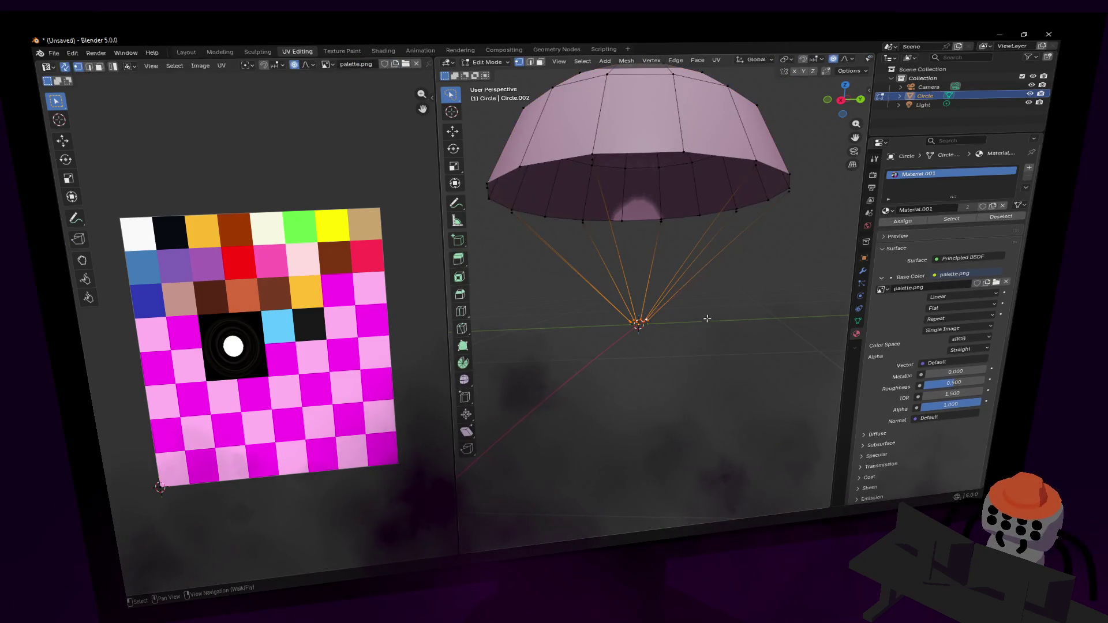
{"action": "left_click_drag", "start_coordinate": [659, 265], "coordinate": [699, 334]}
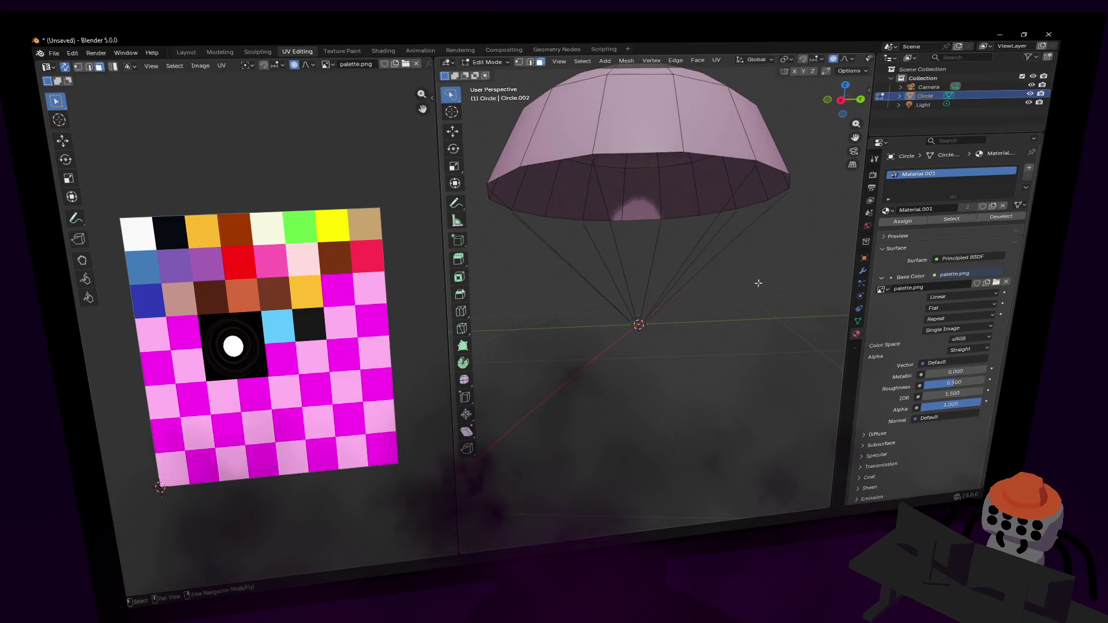
{"action": "mouse_move", "coordinate": [758, 283]}
{"action": "left_mouse_down"}
{"action": "mouse_move", "coordinate": [710, 285]}
{"action": "mouse_move", "coordinate": [736, 283]}
{"action": "left_mouse_up"}
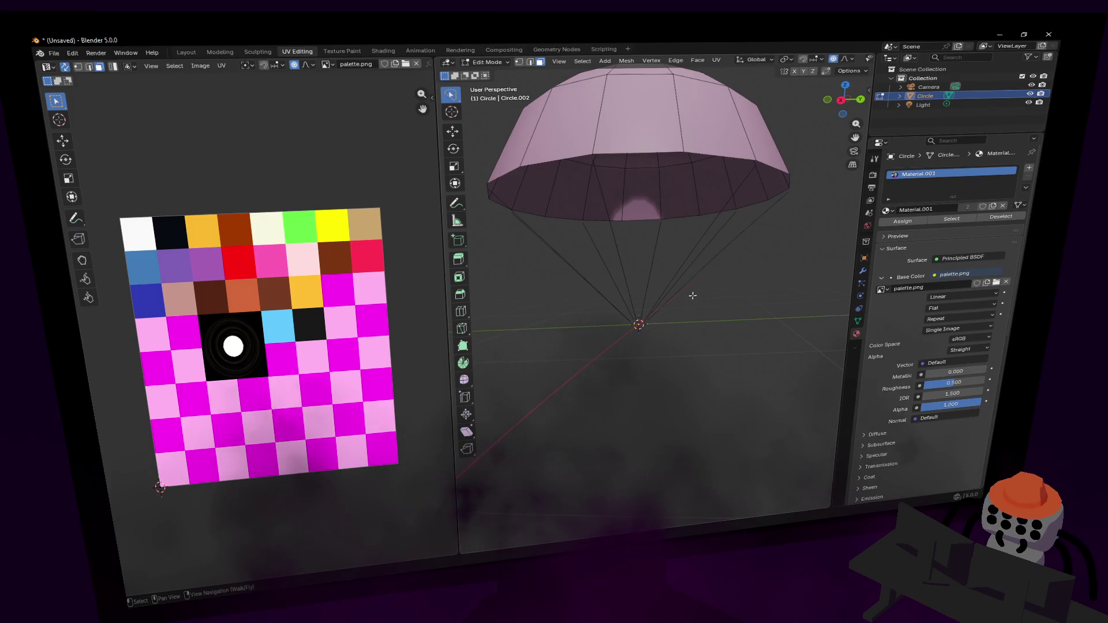
{"action": "key", "text": "2"}
{"action": "left_click", "coordinate": [682, 263]}
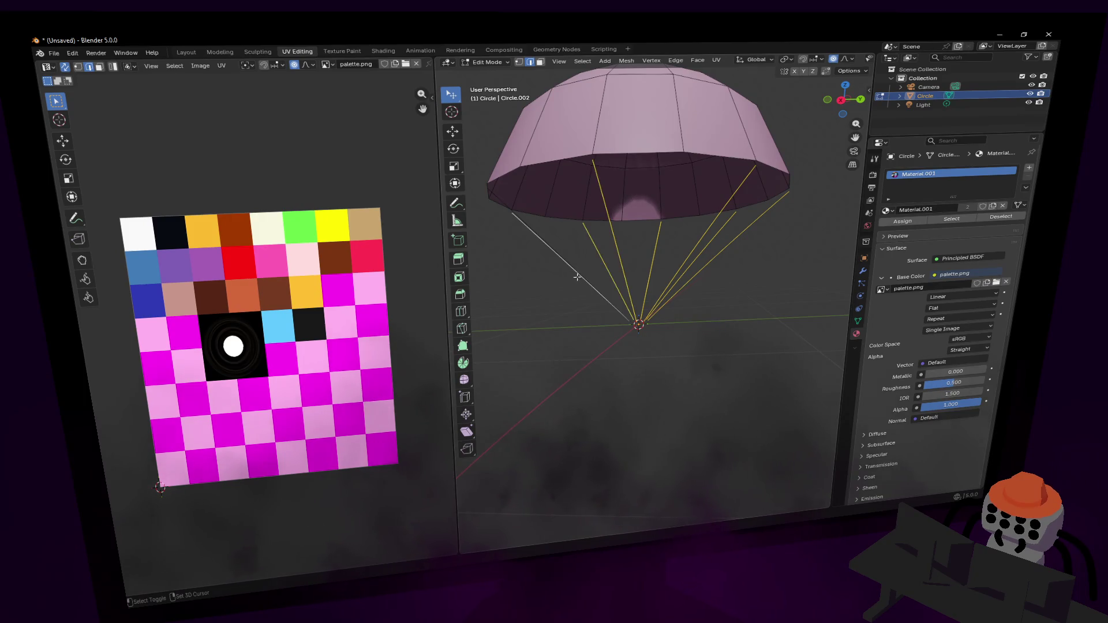
Separate the rope lines into their own object, Circle.001.
{"action": "key", "text": "shift+grave"}
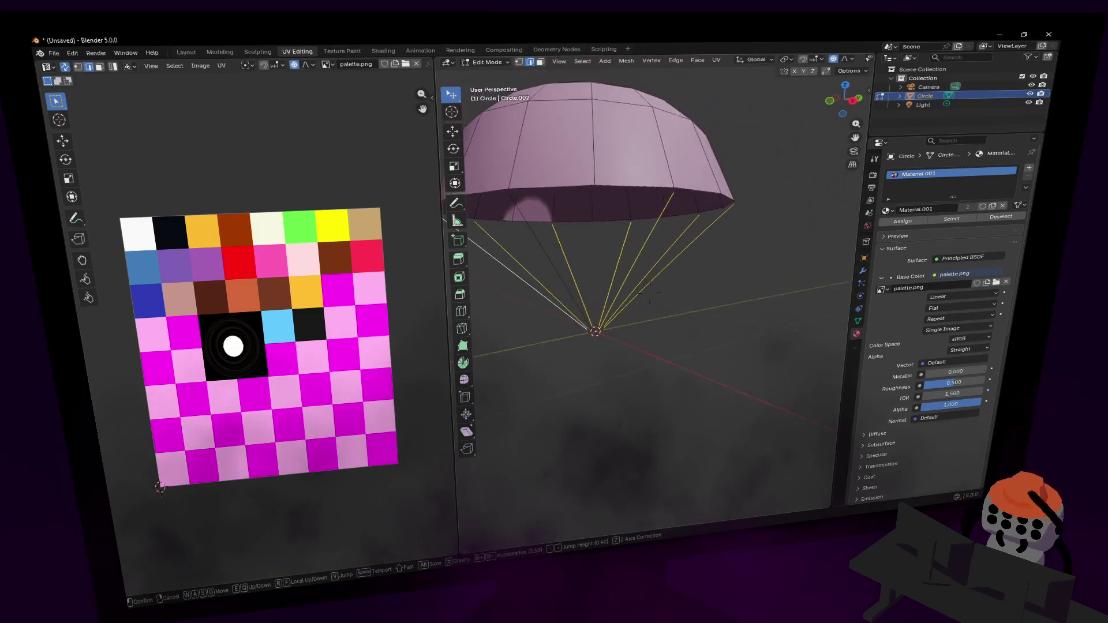
{"action": "key", "text": "s"}
{"action": "left_click", "coordinate": [611, 237]}
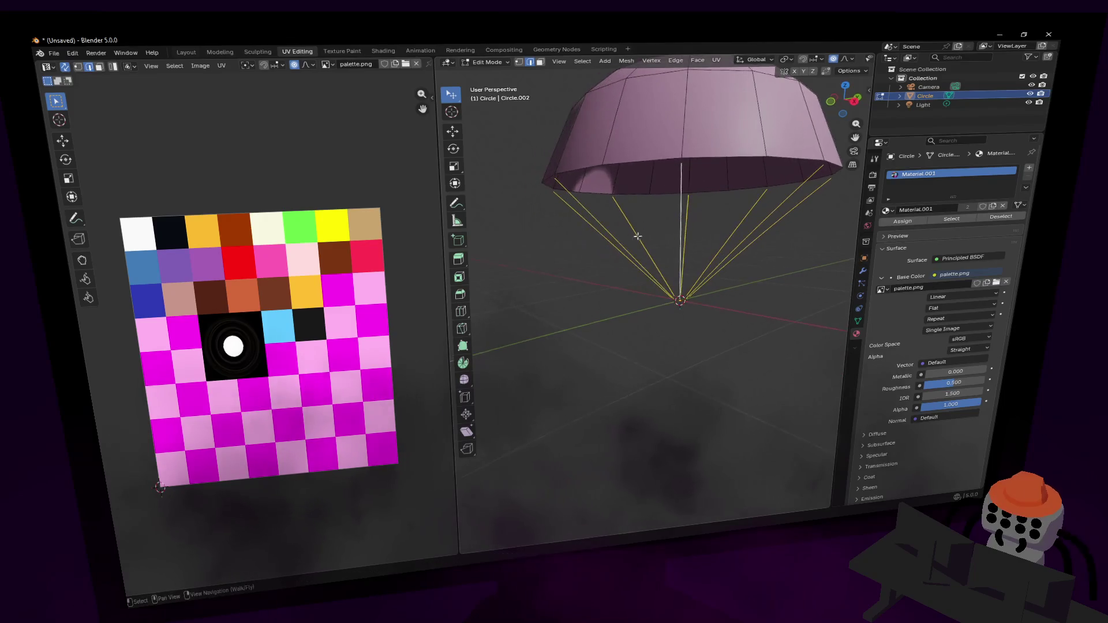
{"action": "key", "text": "p"}
{"action": "left_click", "coordinate": [701, 240]}
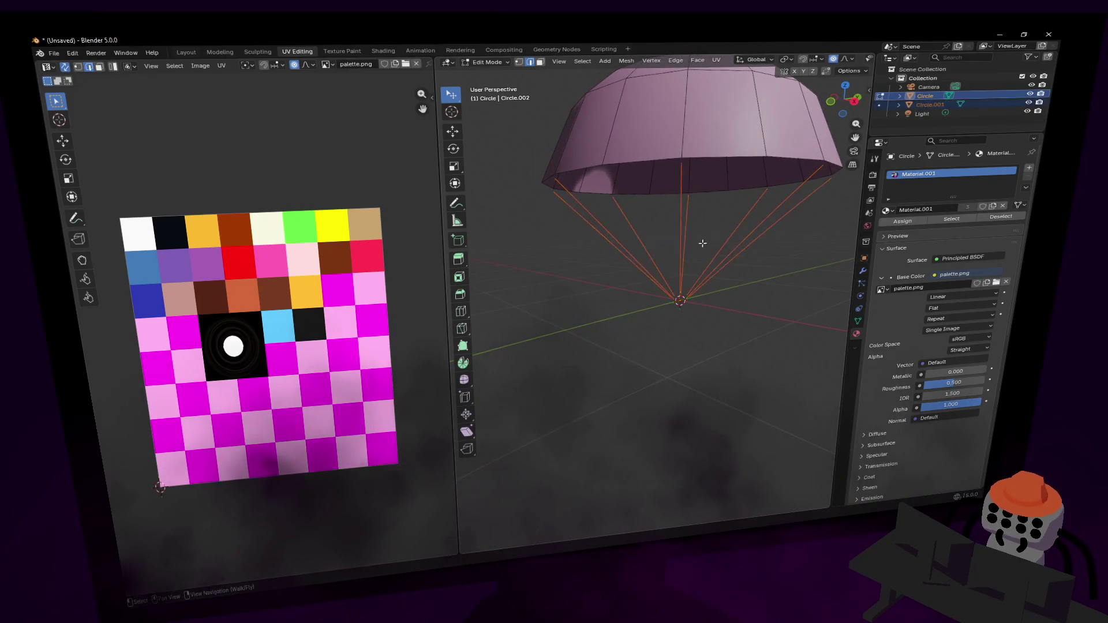
Return to Object Mode with Circle.001 selected and orbit around the whole parachute.
{"action": "key", "text": "shift+grave"}
{"action": "key", "text": "Tab"}
{"action": "left_click", "coordinate": [652, 247]}
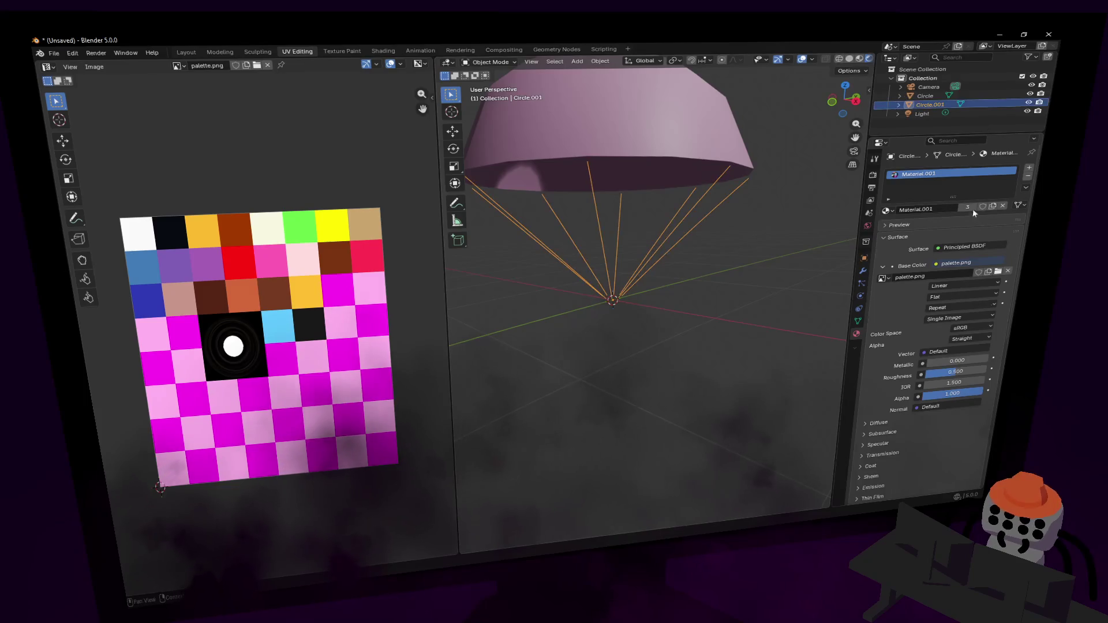
{"action": "left_click", "coordinate": [650, 243]}
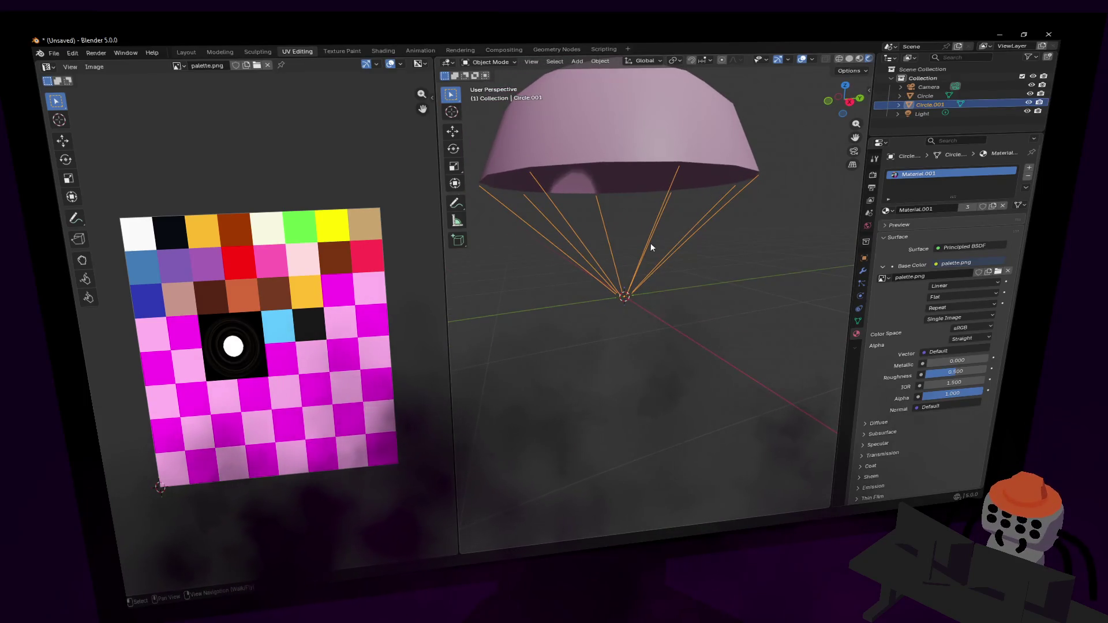
{"action": "left_click_drag", "start_coordinate": [846, 99], "coordinate": [817, 110]}
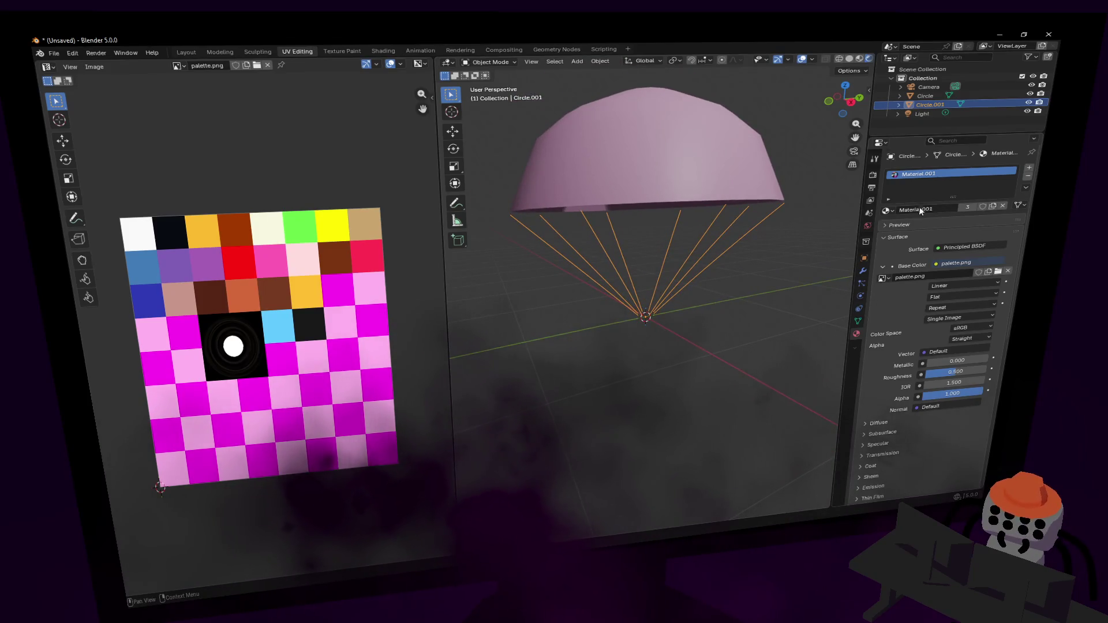
{"action": "left_click", "coordinate": [864, 271]}
Add a Skin modifier to the Circle.001 rope lines.
{"action": "left_click", "coordinate": [958, 171]}
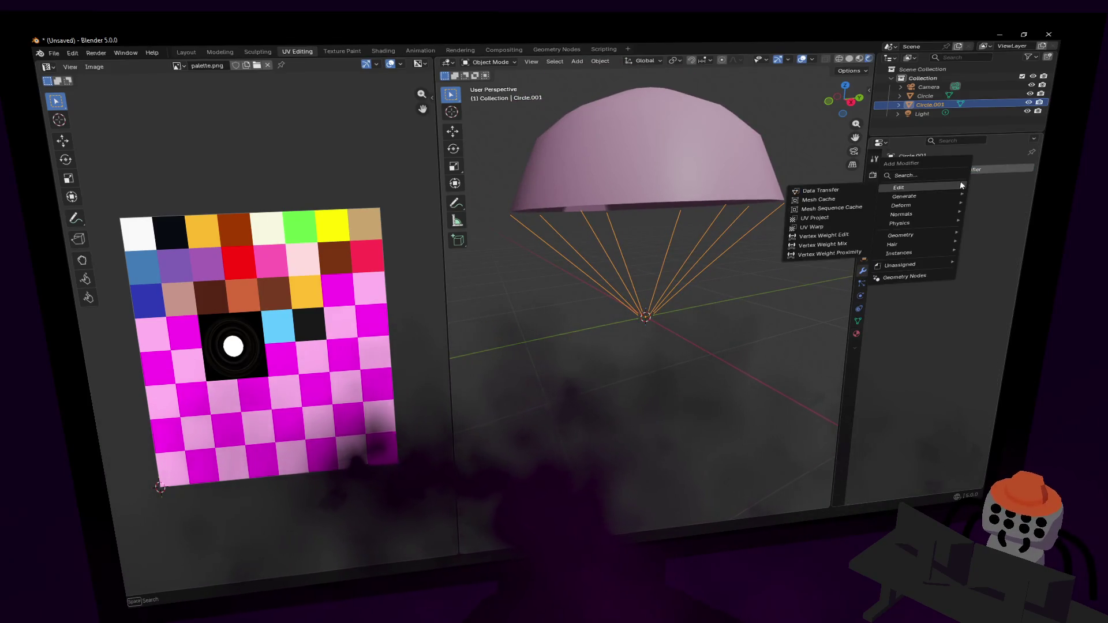
{"action": "type", "text": "skin"}
{"action": "key", "text": "Return"}
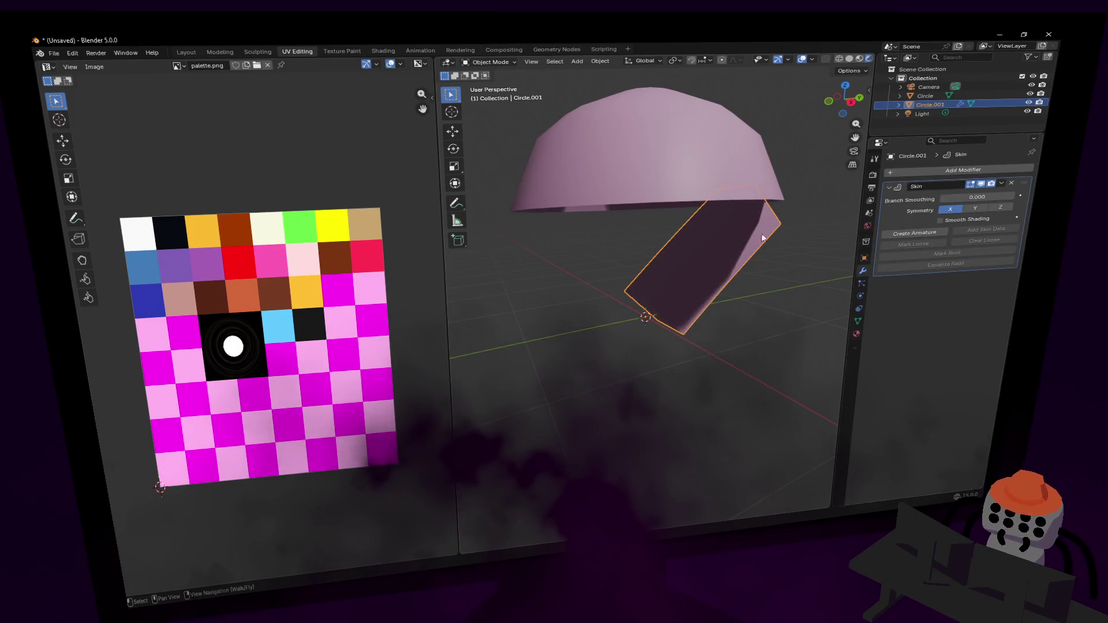
{"action": "key", "text": "Tab"}
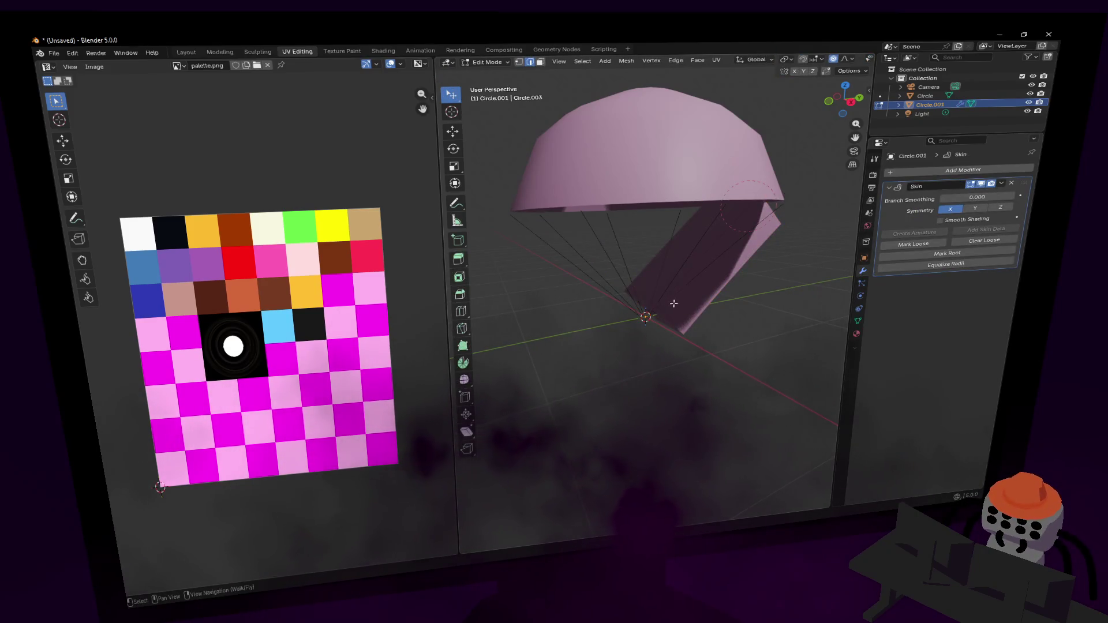
{"action": "key", "text": "shift+grave"}
{"action": "left_click", "coordinate": [668, 303]}
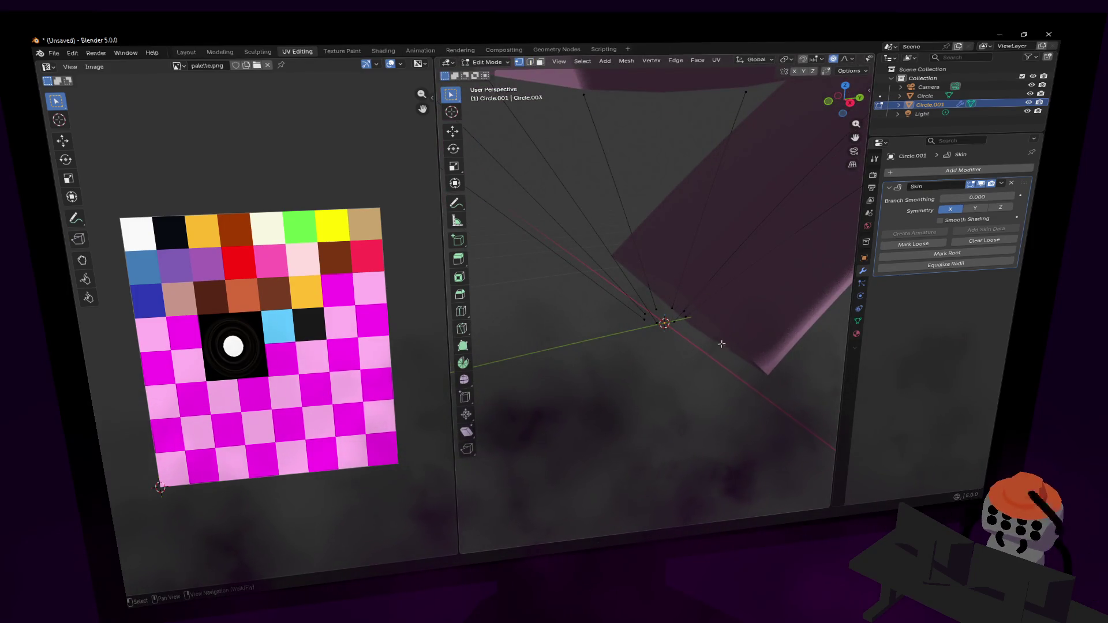
Mark all rope vertices as skin root and shrink the skin radius for thinner ropes.
{"action": "mouse_move", "coordinate": [728, 345]}
{"action": "left_mouse_down"}
{"action": "mouse_move", "coordinate": [638, 291]}
{"action": "mouse_move", "coordinate": [664, 322]}
{"action": "left_mouse_up"}
{"action": "left_click_drag", "start_coordinate": [729, 267], "coordinate": [607, 378]}
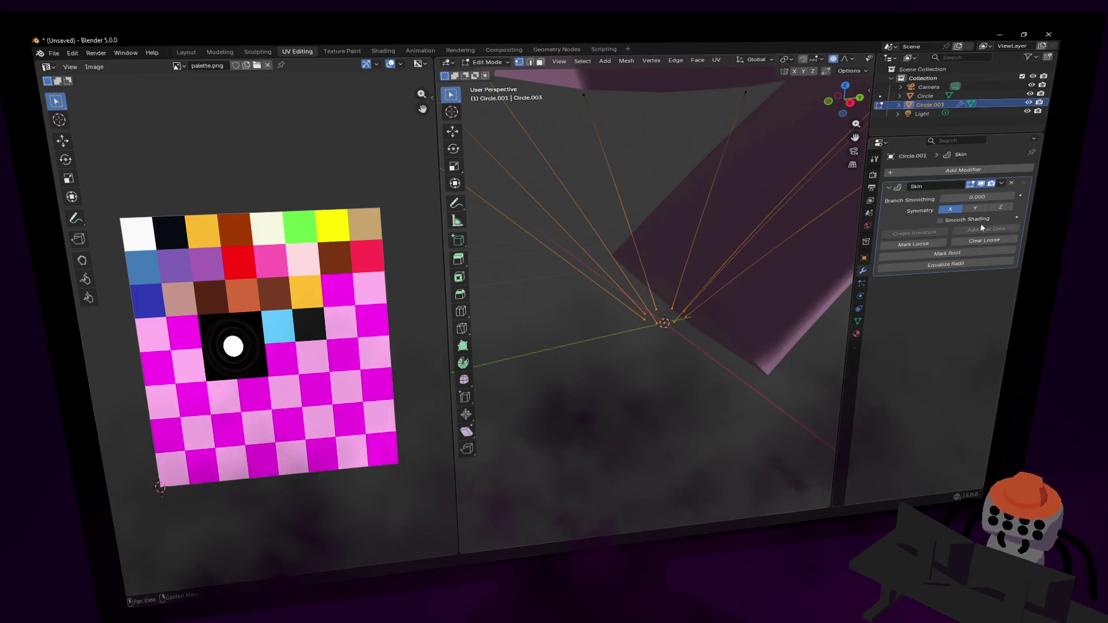
{"action": "left_click", "coordinate": [938, 254]}
{"action": "scroll", "coordinate": [704, 275], "scroll_direction": "down", "scroll_amount": 5}
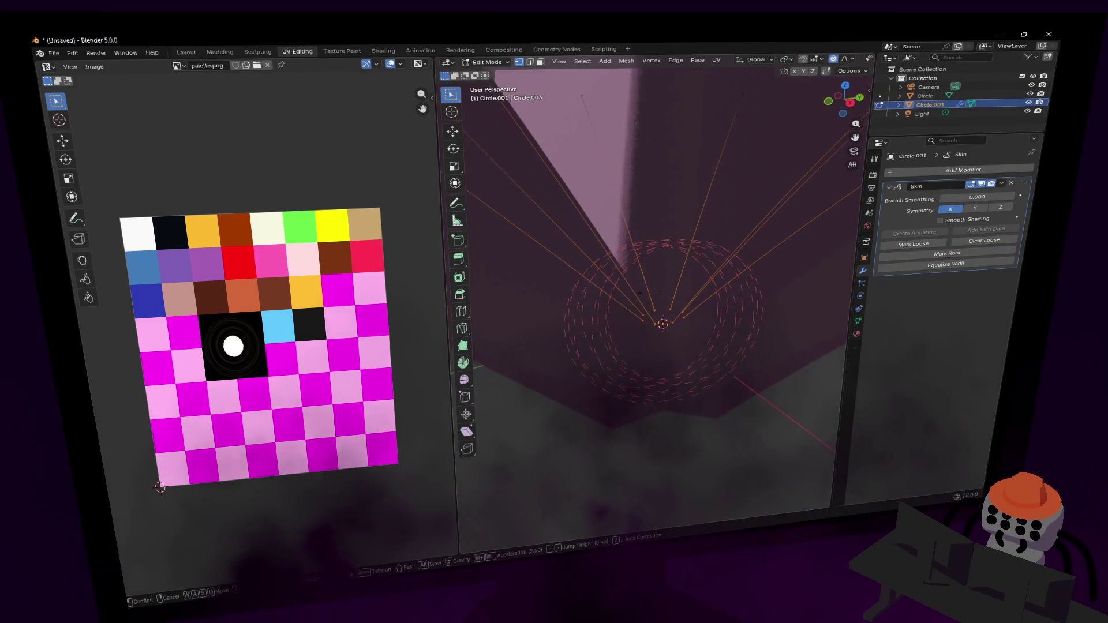
{"action": "key", "text": "ctrl+a"}
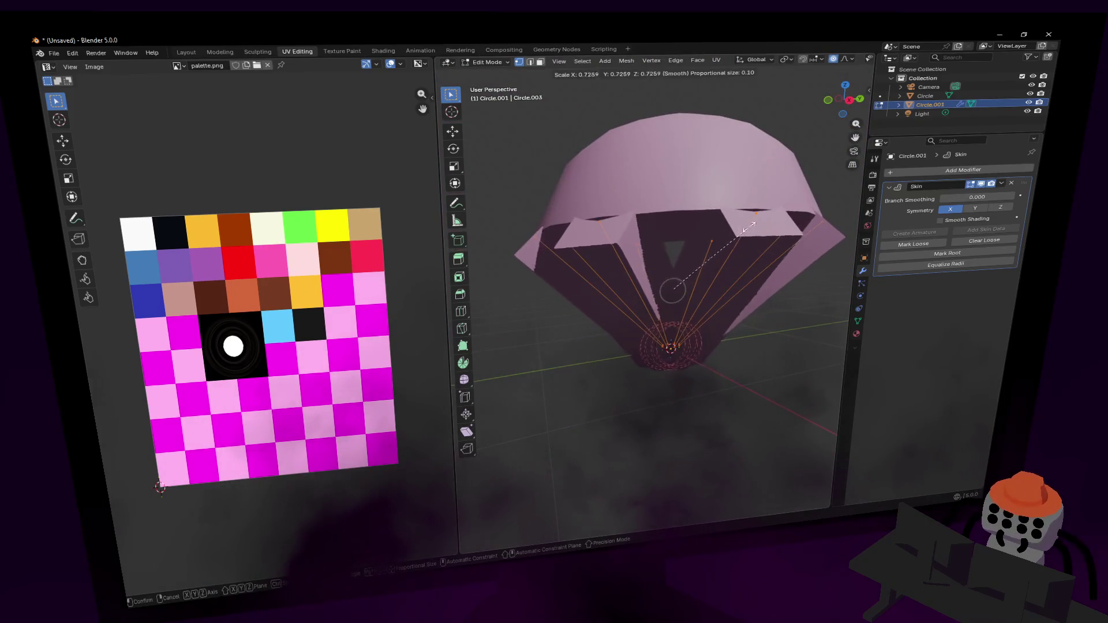
{"action": "left_click", "coordinate": [673, 287]}
Select the rope top ends under the canopy and scale them outward.
{"action": "key", "text": "shift+grave"}
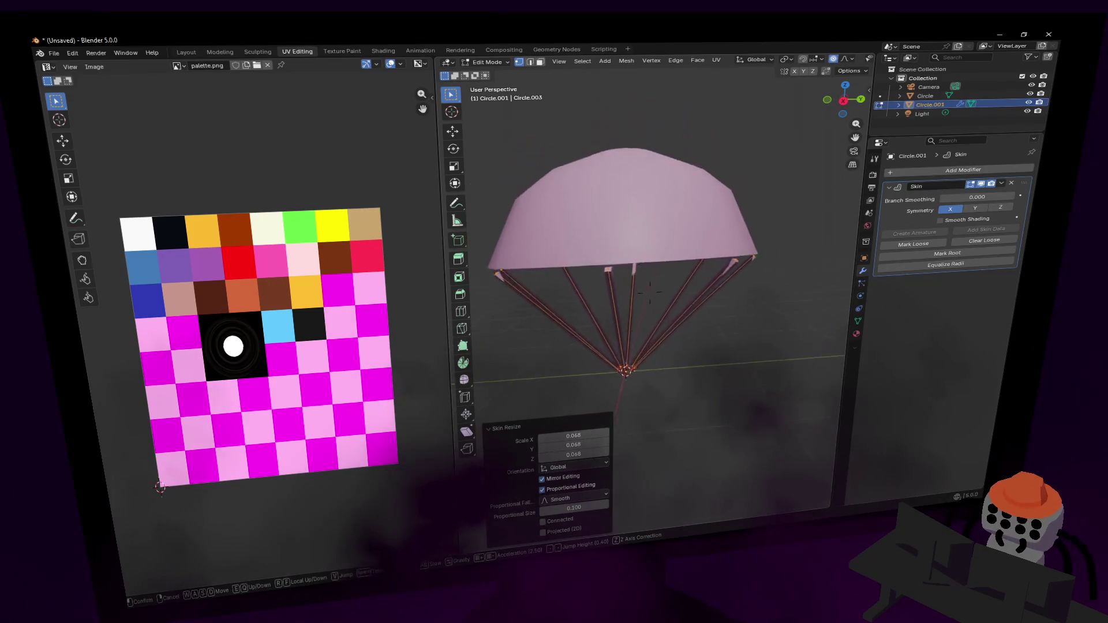
{"action": "key", "text": "q"}
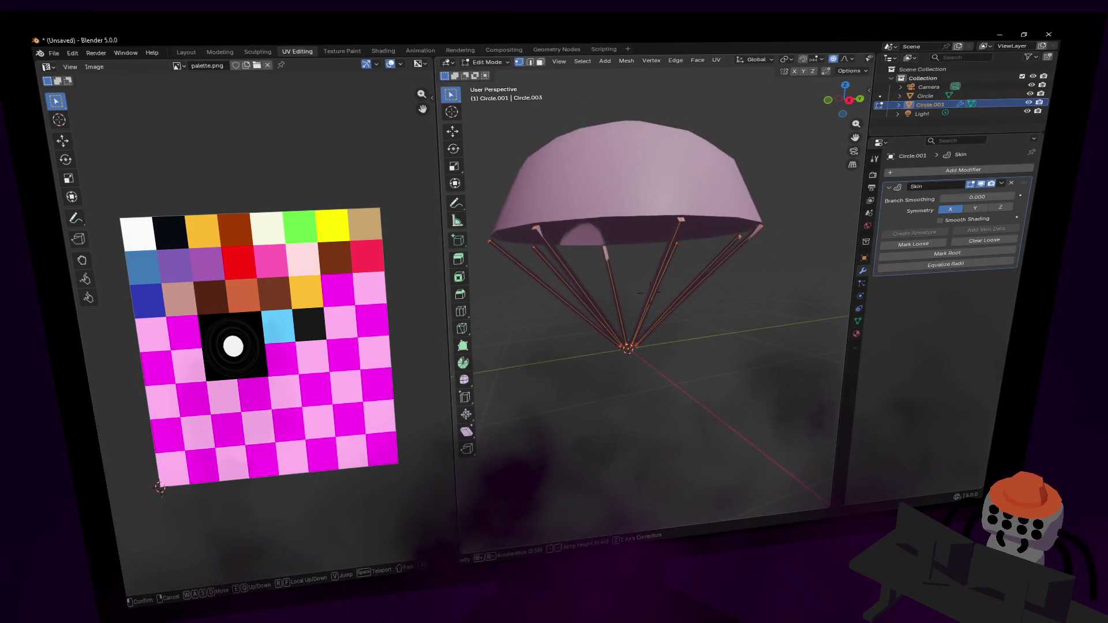
{"action": "left_click", "coordinate": [650, 288]}
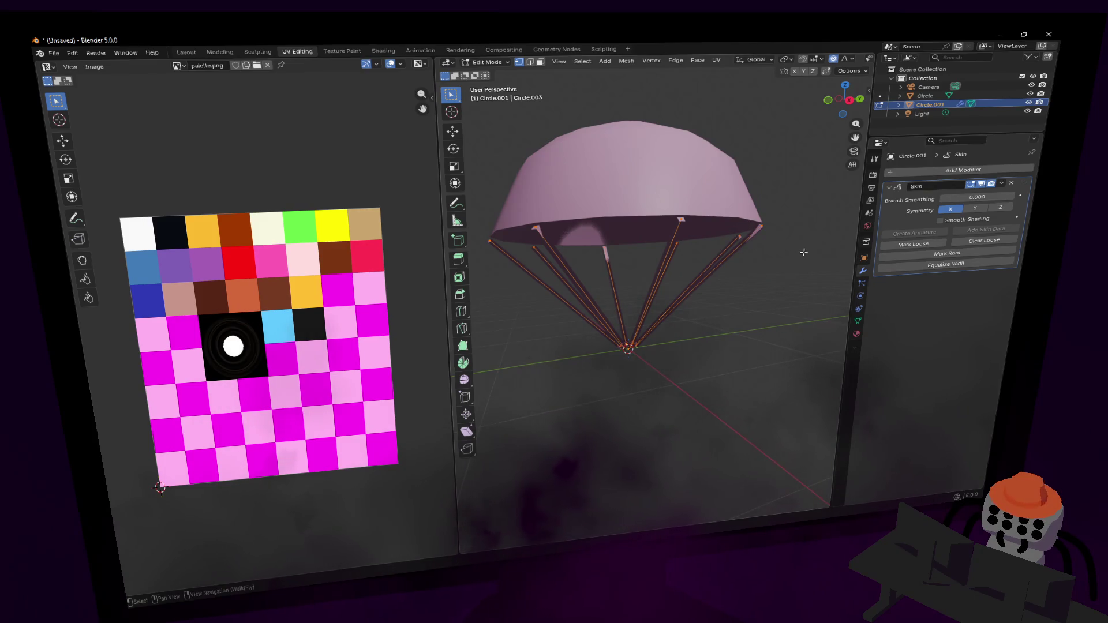
{"action": "mouse_move", "coordinate": [806, 297]}
{"action": "left_mouse_down"}
{"action": "mouse_move", "coordinate": [713, 193]}
{"action": "mouse_move", "coordinate": [469, 162]}
{"action": "left_mouse_up"}
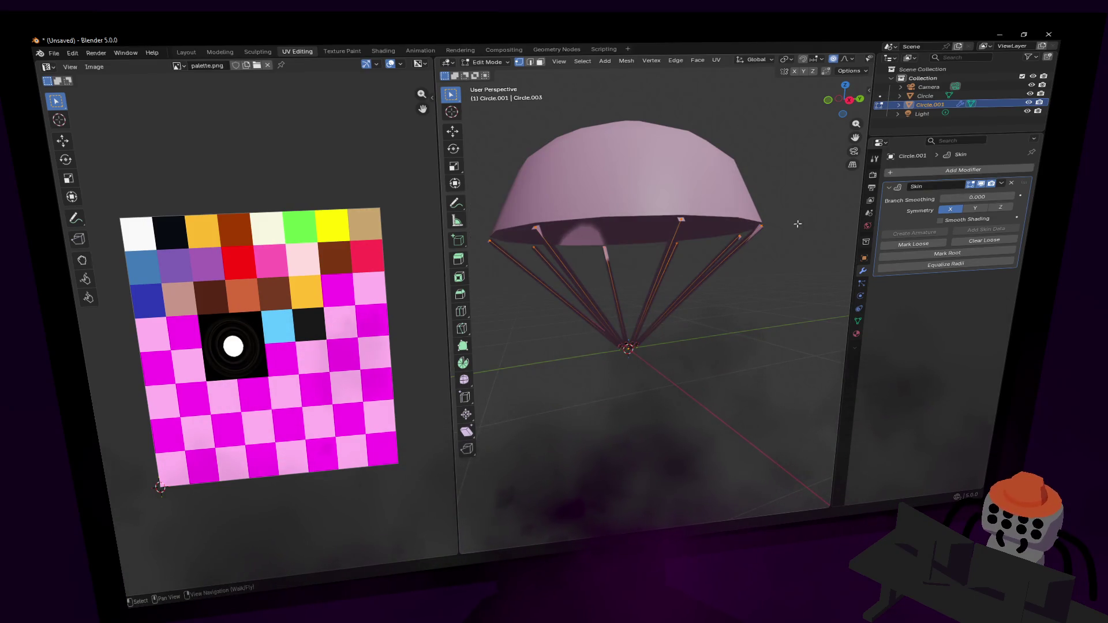
{"action": "key", "text": "s"}
{"action": "left_click", "coordinate": [780, 222]}
Rescale the rope tops to meet the canopy rim and check the fit in Object Mode.
{"action": "key", "text": "g"}
{"action": "key", "text": "z"}
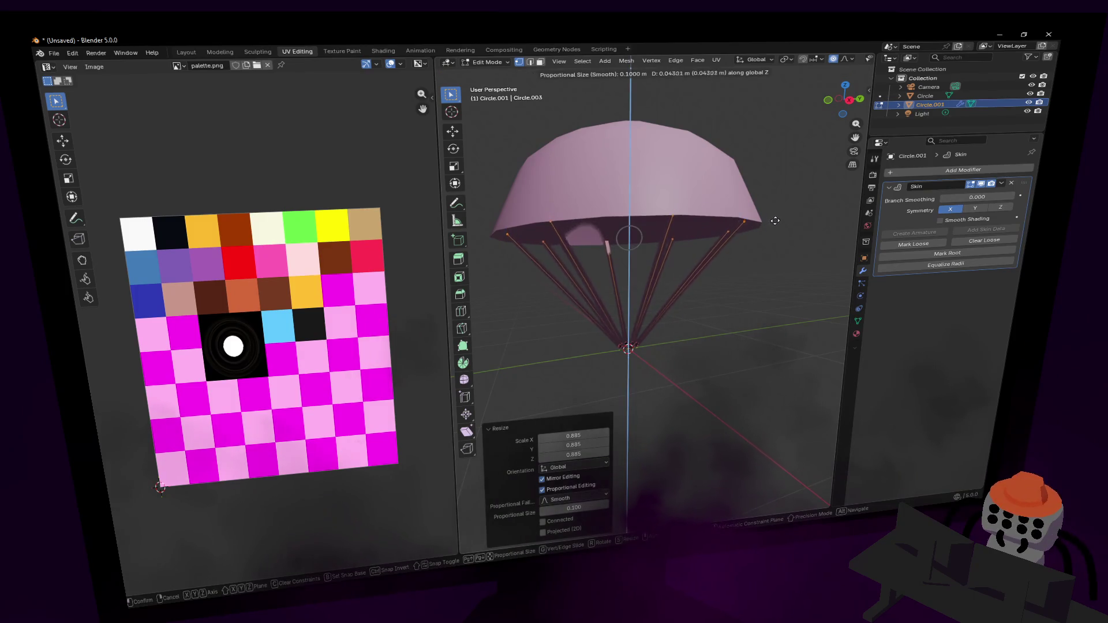
{"action": "key", "text": "Escape"}
{"action": "key", "text": "s"}
{"action": "left_click", "coordinate": [777, 217]}
{"action": "key", "text": "shift+grave"}
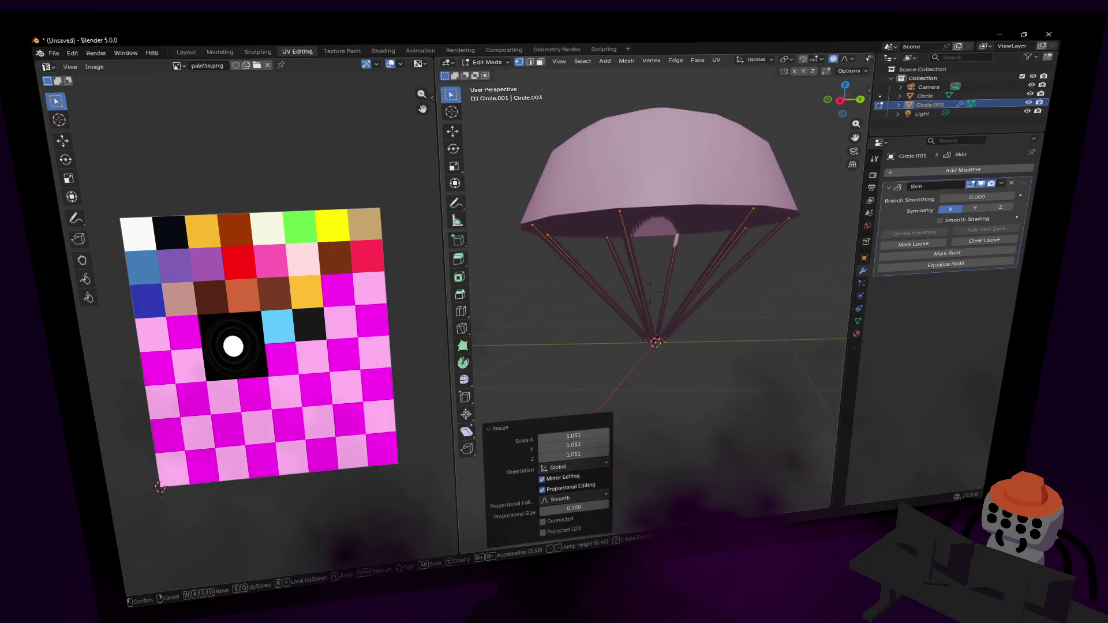
{"action": "left_click", "coordinate": [785, 267]}
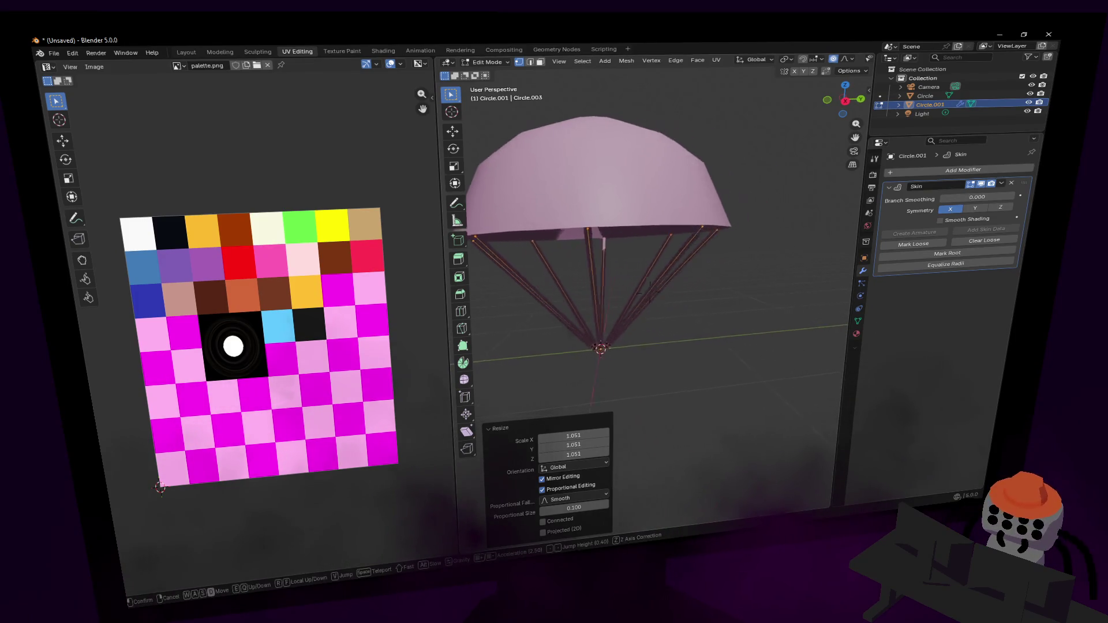
{"action": "key", "text": "Tab"}
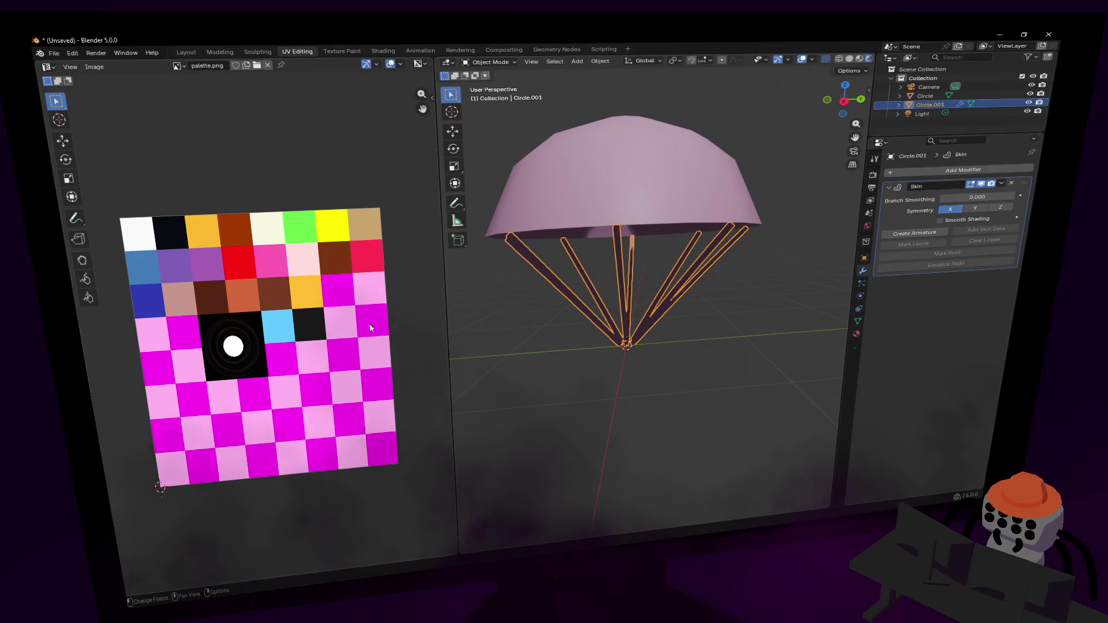
Apply the Skin modifier on the ropes so their thickness becomes real mesh geometry.
{"action": "key", "text": "Tab"}
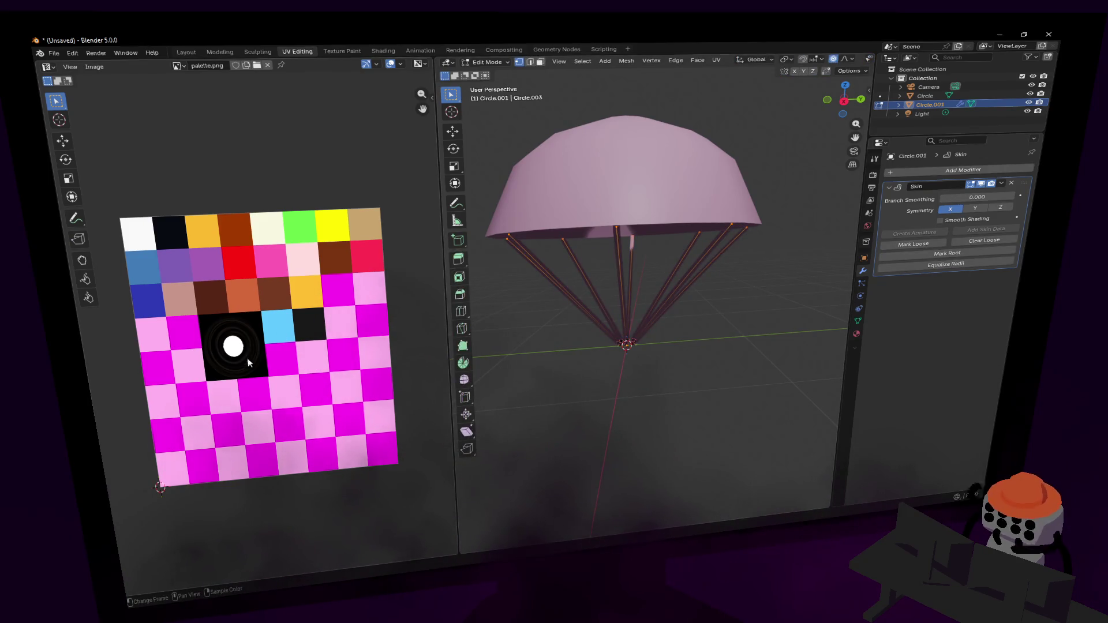
{"action": "key", "text": "Tab"}
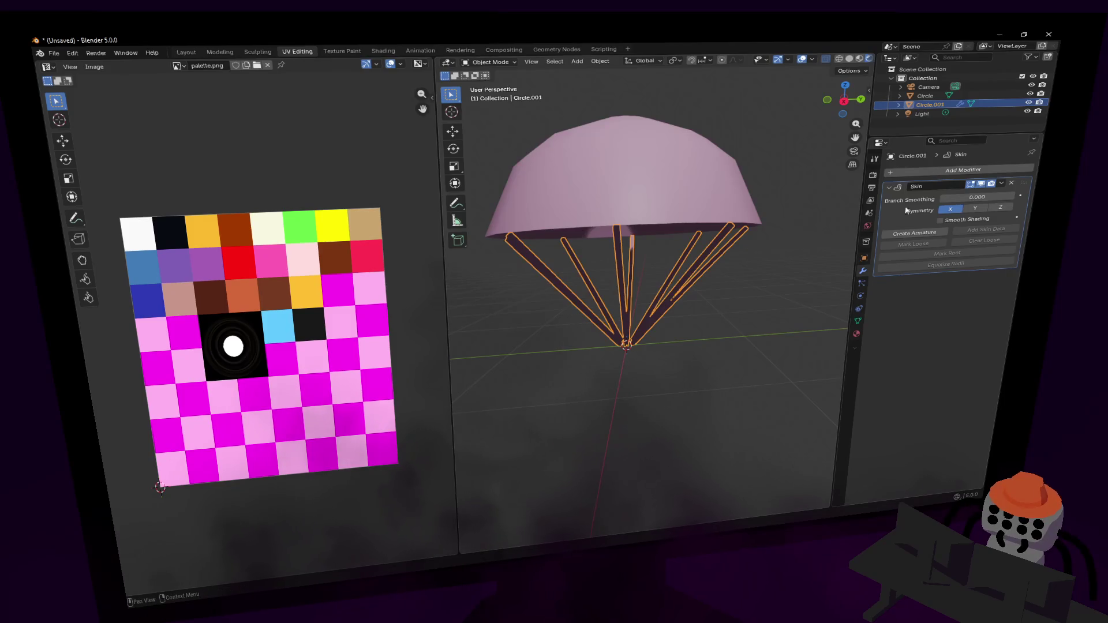
{"action": "left_click", "coordinate": [1002, 184]}
{"action": "left_click", "coordinate": [937, 195]}
{"action": "key", "text": "Tab"}
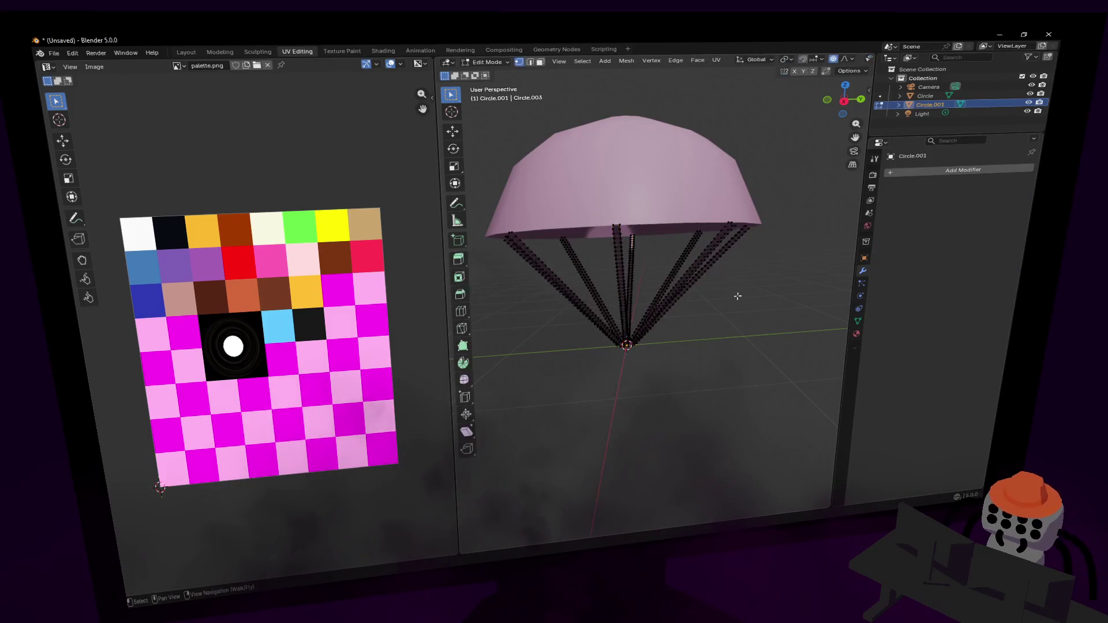
{"action": "key", "text": "Tab"}
Inspect the applied rope mesh and the canopy mesh in edit mode.
{"action": "right_click", "coordinate": [771, 254]}
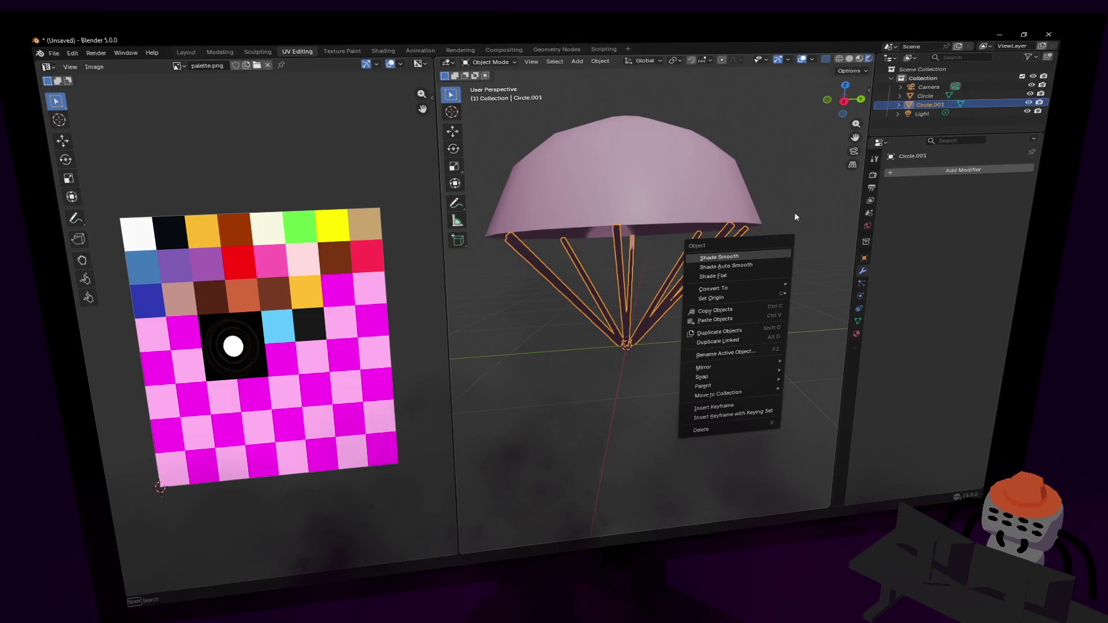
{"action": "key", "text": "Tab"}
{"action": "key", "text": "Tab"}
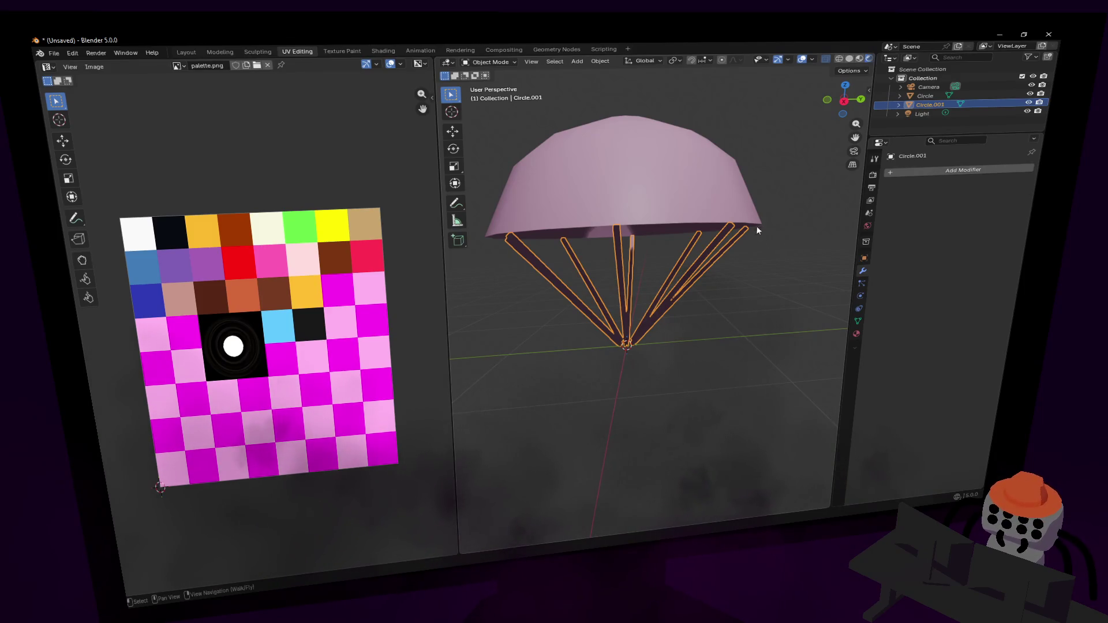
{"action": "left_click", "coordinate": [712, 193]}
{"action": "key", "text": "Tab"}
{"action": "key", "text": "Tab"}
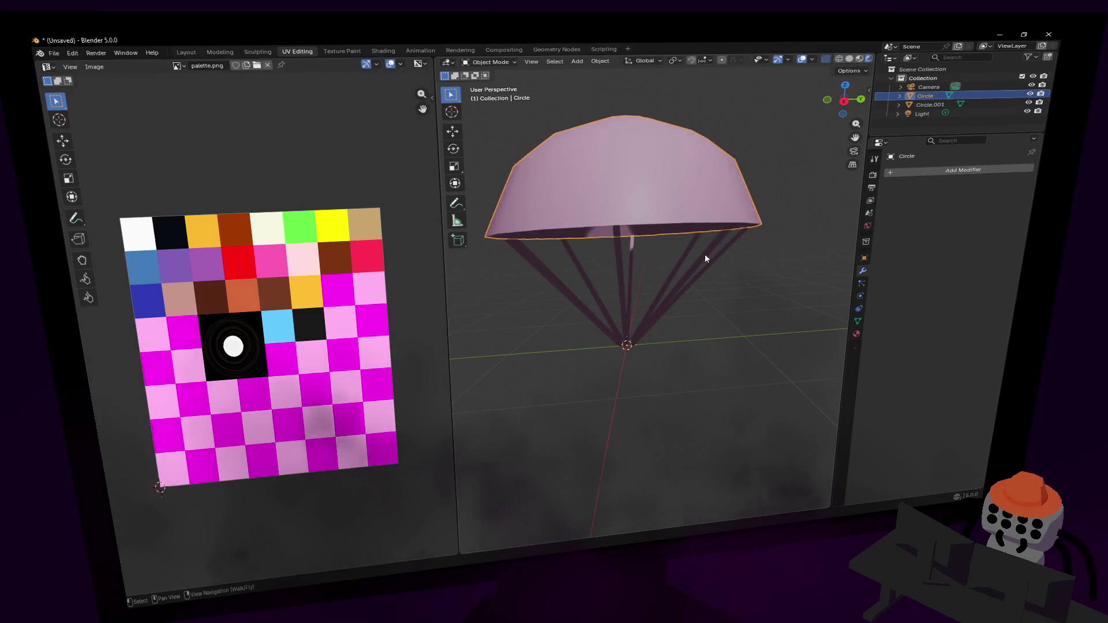
{"action": "left_click", "coordinate": [706, 258]}
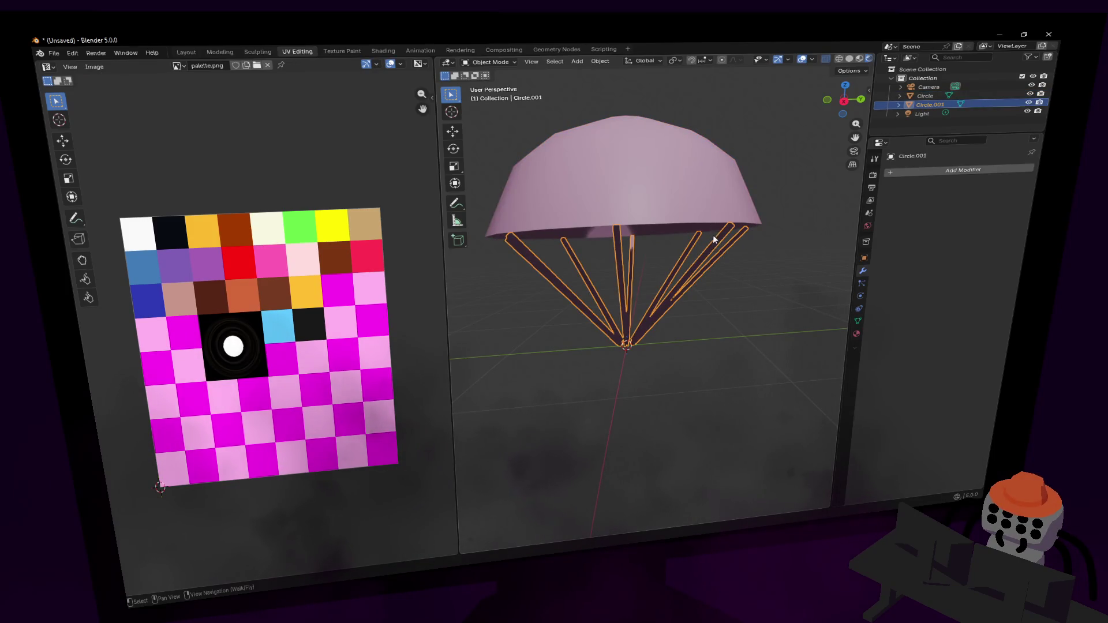
{"action": "key", "text": "Tab"}
{"action": "key", "text": "Tab"}
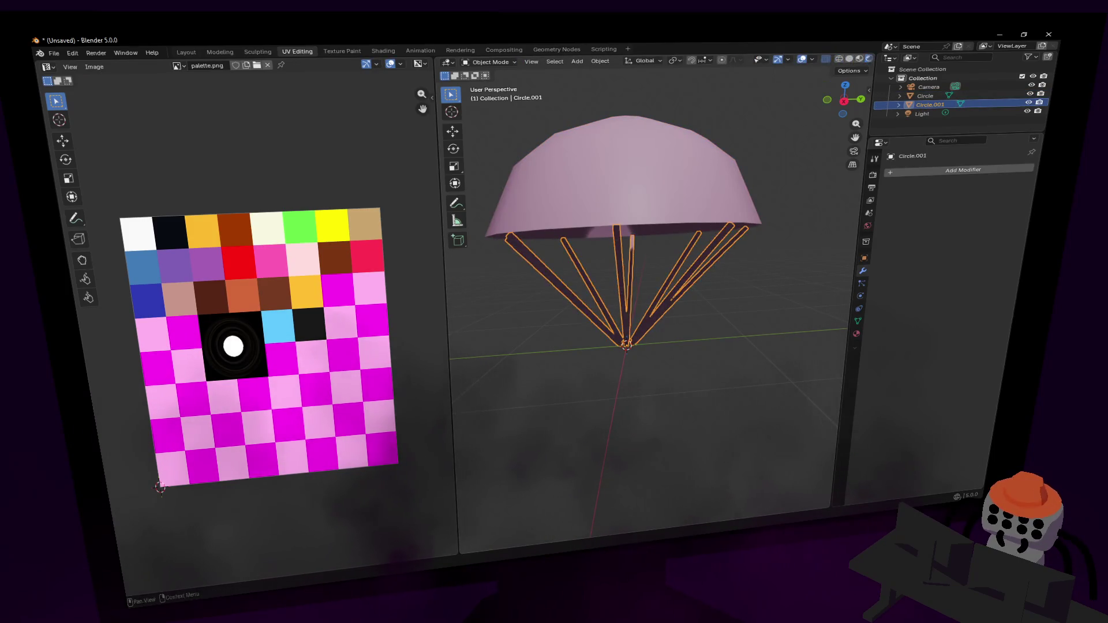
{"action": "left_click", "coordinate": [1001, 170]}
Add a Decimate modifier to the ropes, set it to Planar, and apply it.
{"action": "type", "text": "dec"}
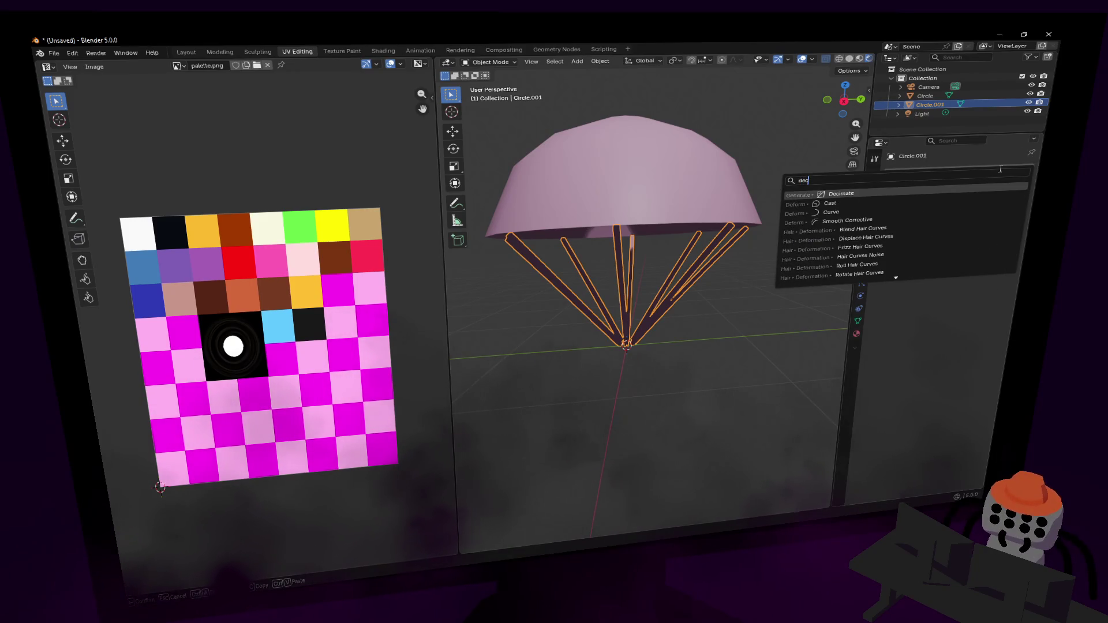
{"action": "key", "text": "Return"}
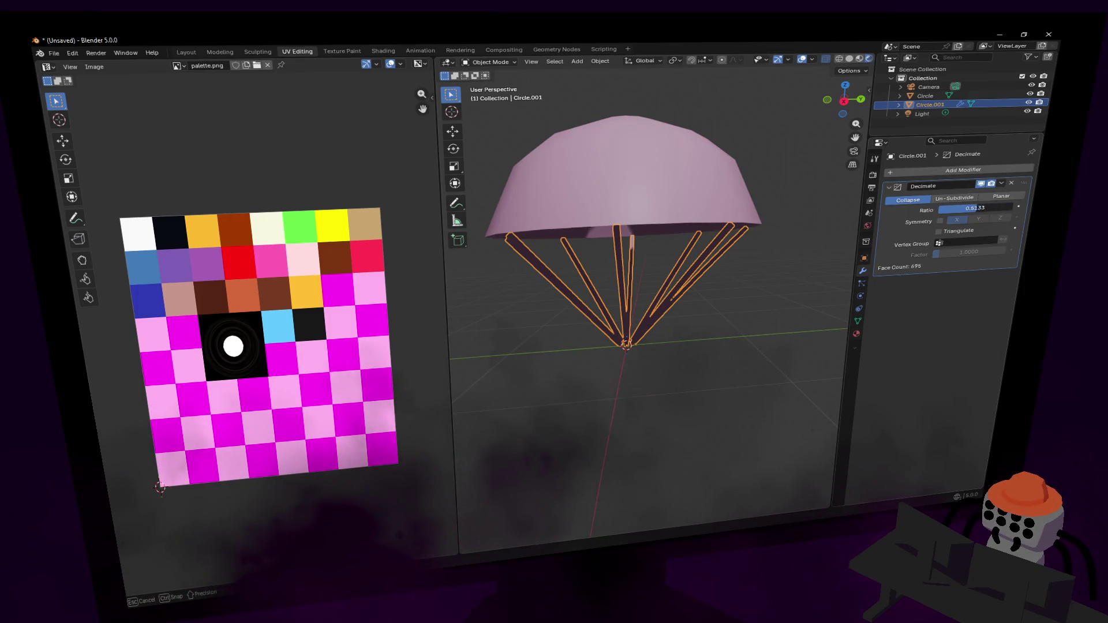
{"action": "mouse_move", "coordinate": [975, 208]}
{"action": "left_mouse_down"}
{"action": "mouse_move", "coordinate": [947, 208]}
{"action": "mouse_move", "coordinate": [956, 208]}
{"action": "left_mouse_up"}
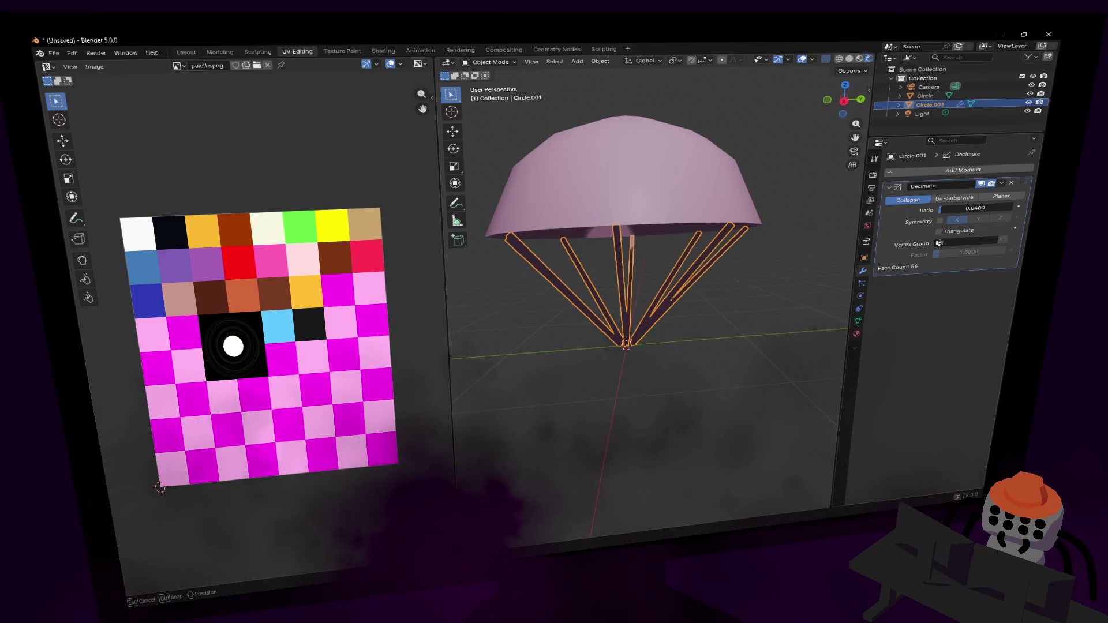
{"action": "left_click", "coordinate": [985, 198]}
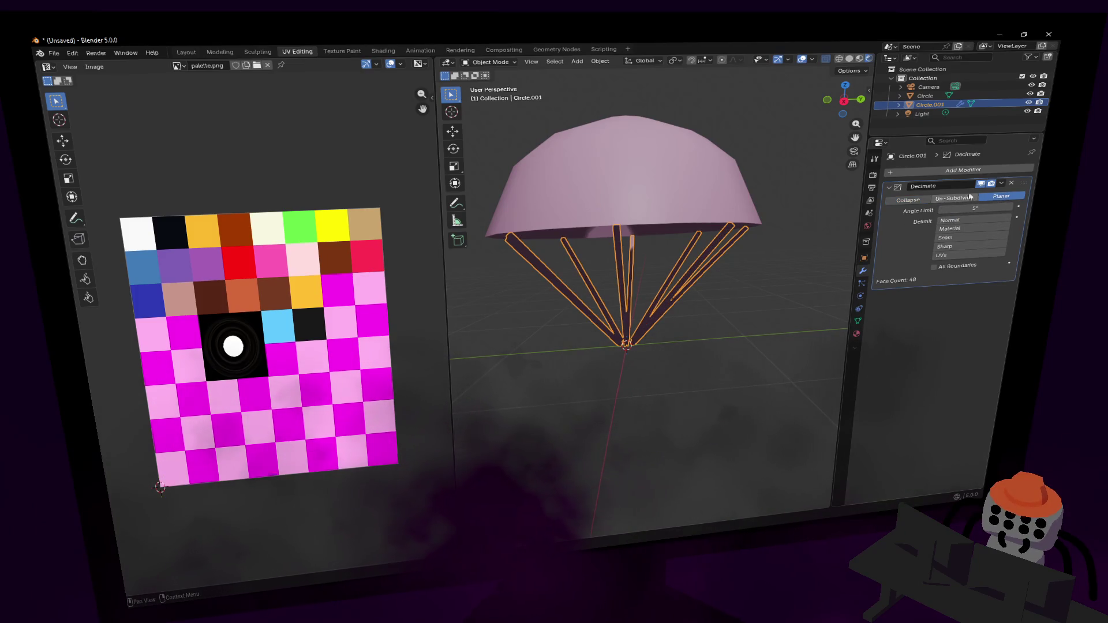
{"action": "key", "text": "ctrl+a"}
Raise the string tops along Z so they meet the canopy rim.
{"action": "key", "text": "Tab"}
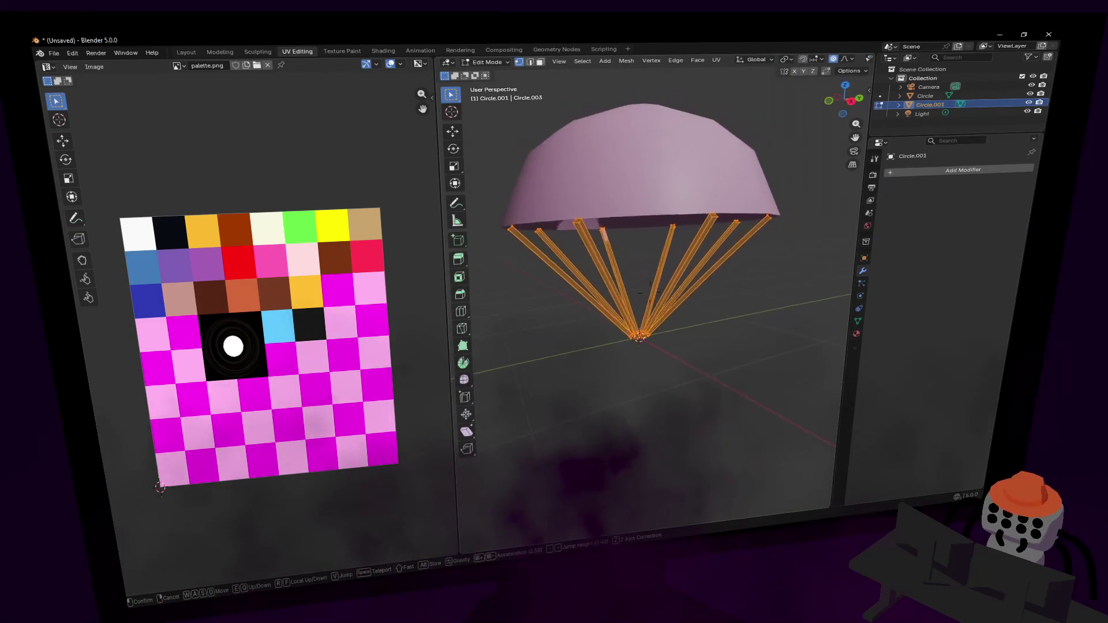
{"action": "key", "text": "Tab"}
{"action": "key", "text": "Tab"}
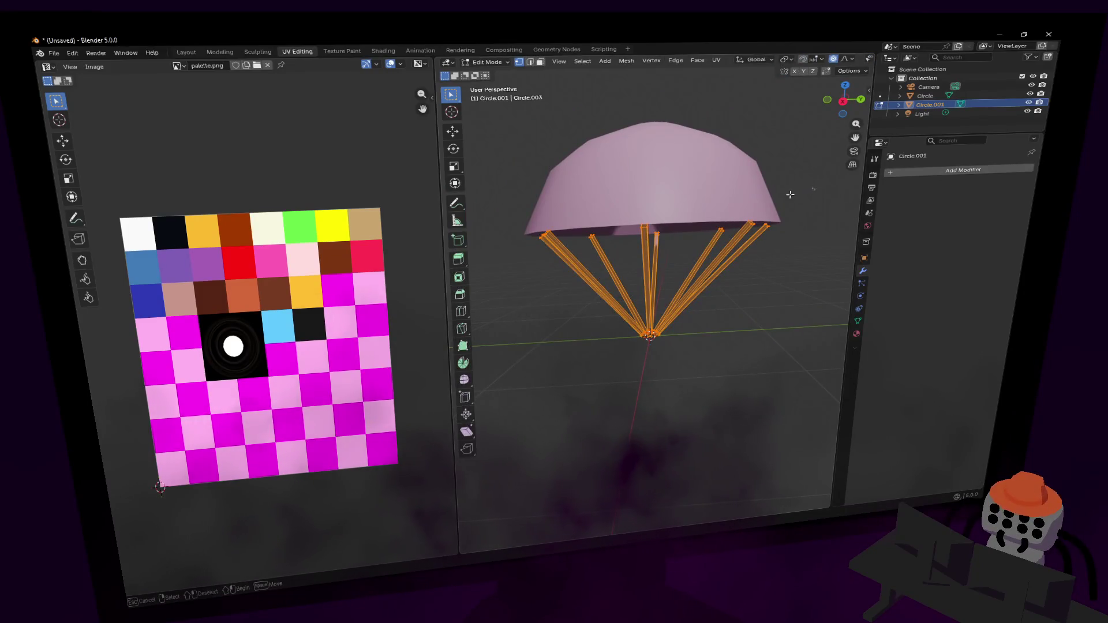
{"action": "left_click_drag", "start_coordinate": [816, 187], "coordinate": [514, 254]}
{"action": "key", "text": "g"}
{"action": "key", "text": "z"}
{"action": "left_click", "coordinate": [534, 250]}
{"action": "key", "text": "Tab"}
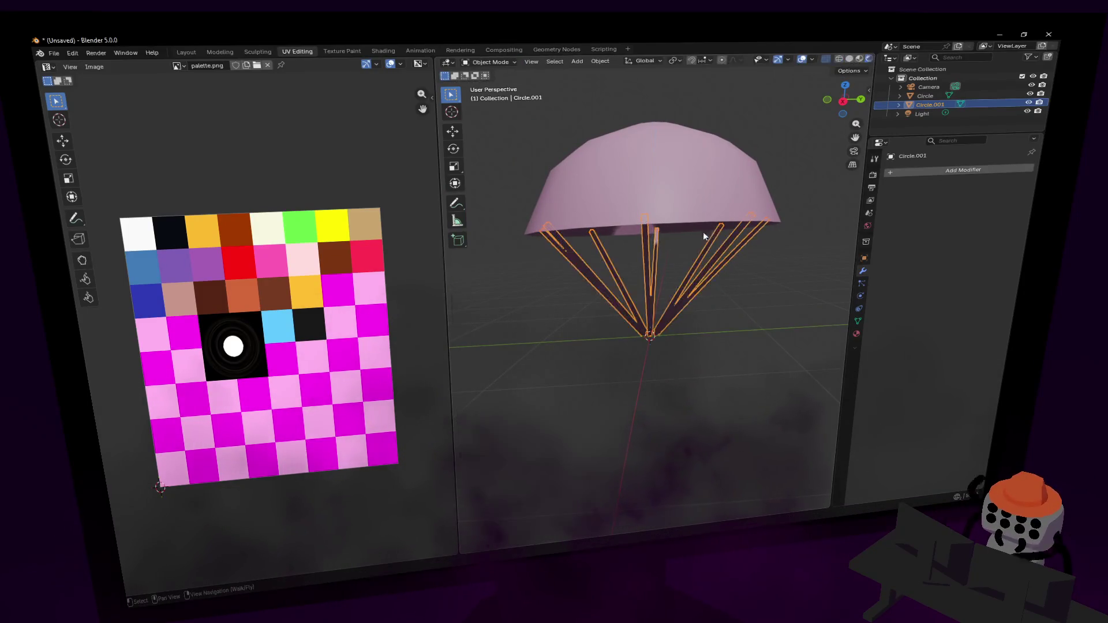
Add a Subdivision Surface modifier to the canopy Circle.
{"action": "key", "text": "shift+grave"}
{"action": "left_click", "coordinate": [649, 294]}
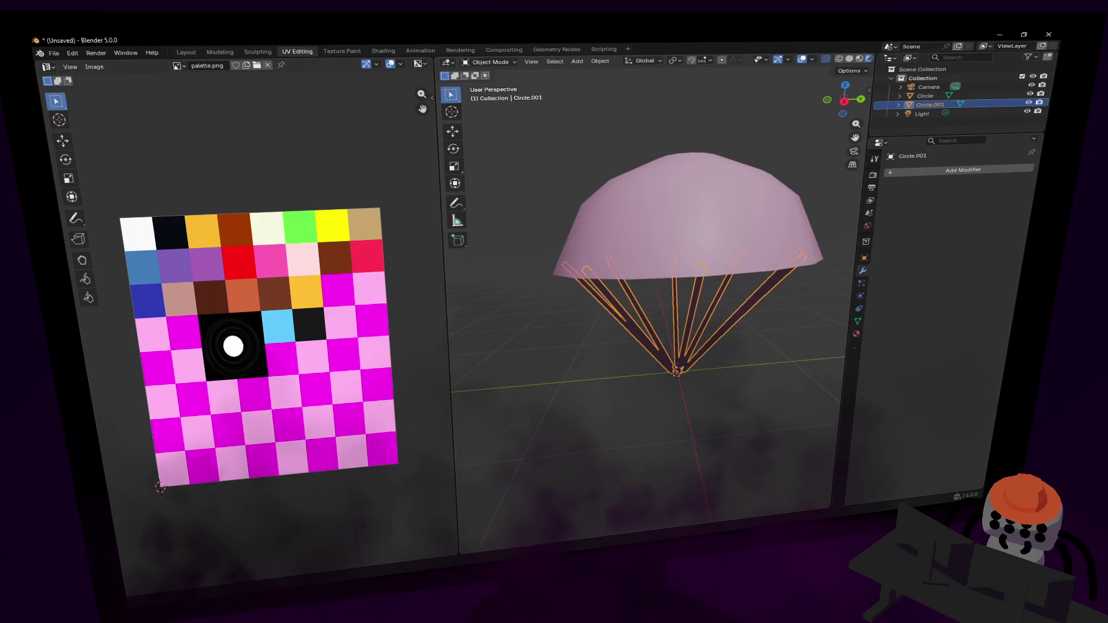
{"action": "mouse_move", "coordinate": [649, 294]}
{"action": "left_mouse_down"}
{"action": "mouse_move", "coordinate": [729, 292]}
{"action": "mouse_move", "coordinate": [689, 189]}
{"action": "left_mouse_up"}
{"action": "left_click", "coordinate": [689, 189]}
{"action": "left_click", "coordinate": [939, 169]}
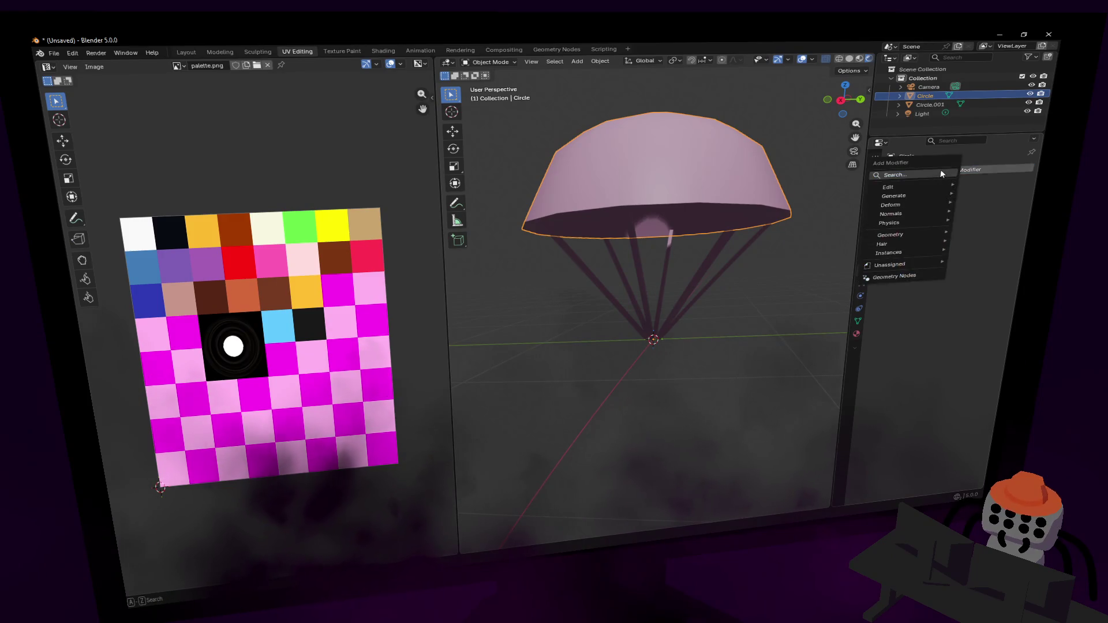
{"action": "type", "text": "sub"}
{"action": "key", "text": "Return"}
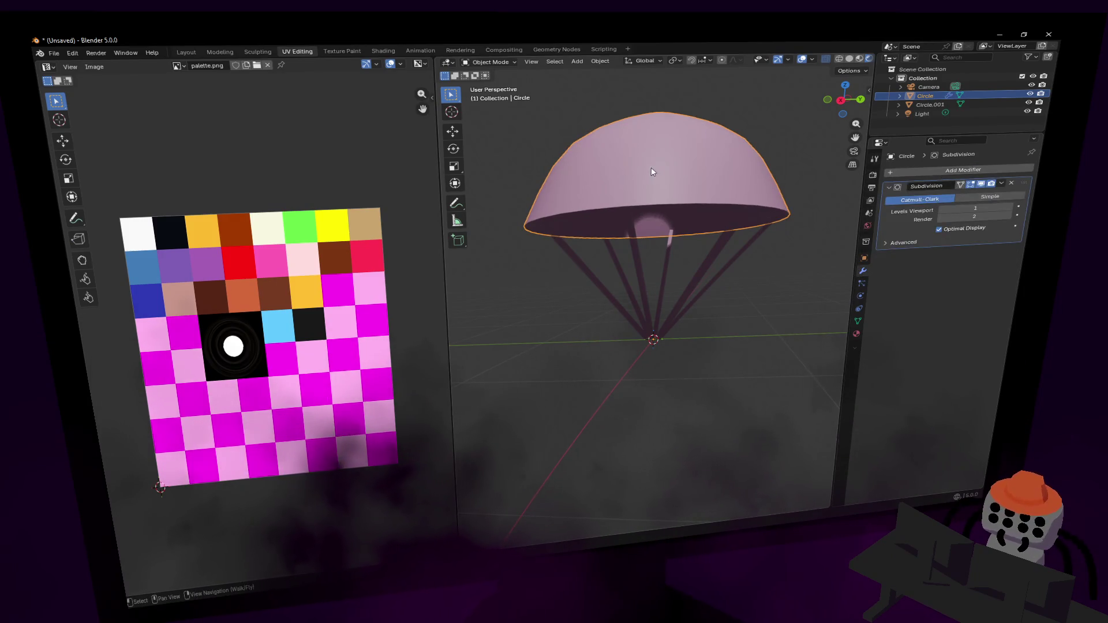
{"action": "key", "text": "Tab"}
{"action": "key", "text": "shift+grave"}
Switch to face select mode and pick the first stripe faces on the upper dome.
{"action": "key", "text": "w"}
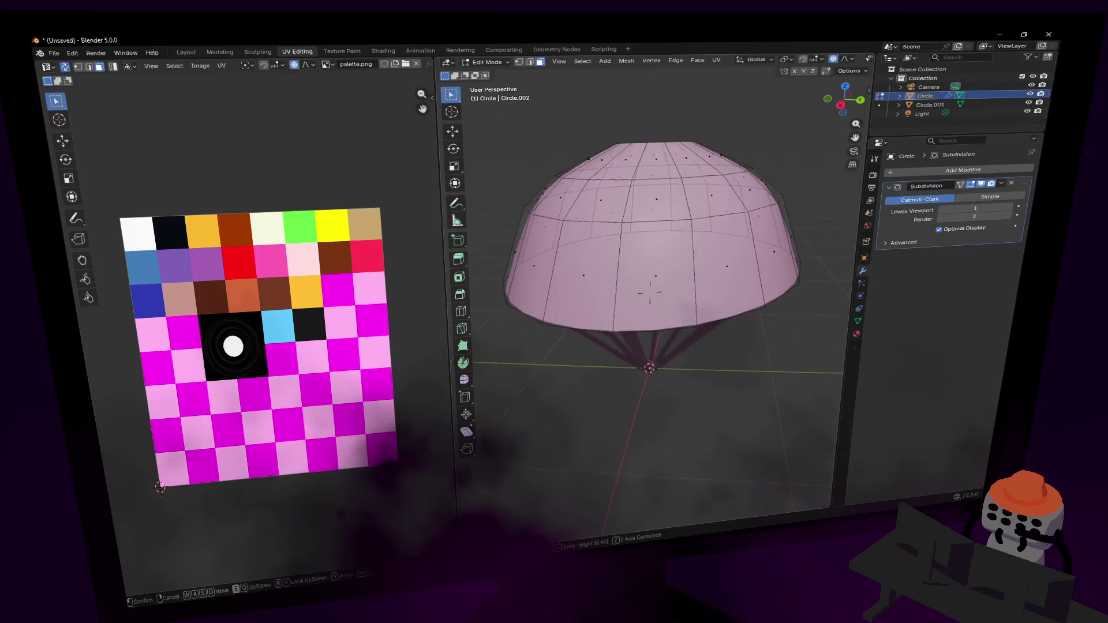
{"action": "left_click", "coordinate": [661, 216]}
{"action": "key", "text": "3"}
{"action": "left_click", "coordinate": [661, 217], "text": "alt"}
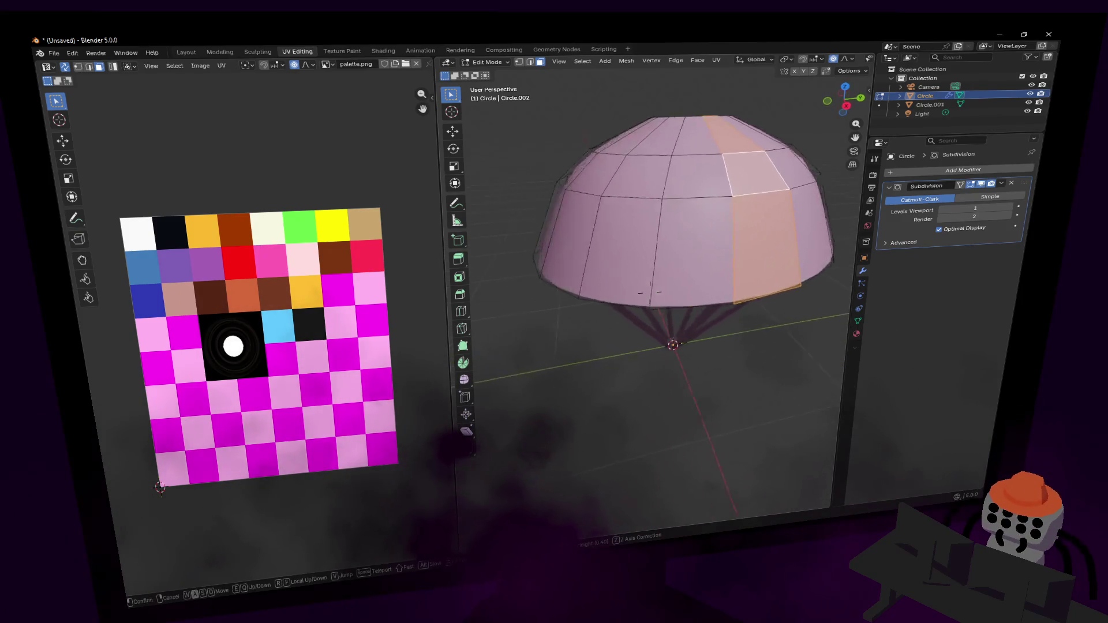
{"action": "left_click", "coordinate": [658, 212], "text": "shift"}
{"action": "left_click", "coordinate": [664, 248], "text": "shift"}
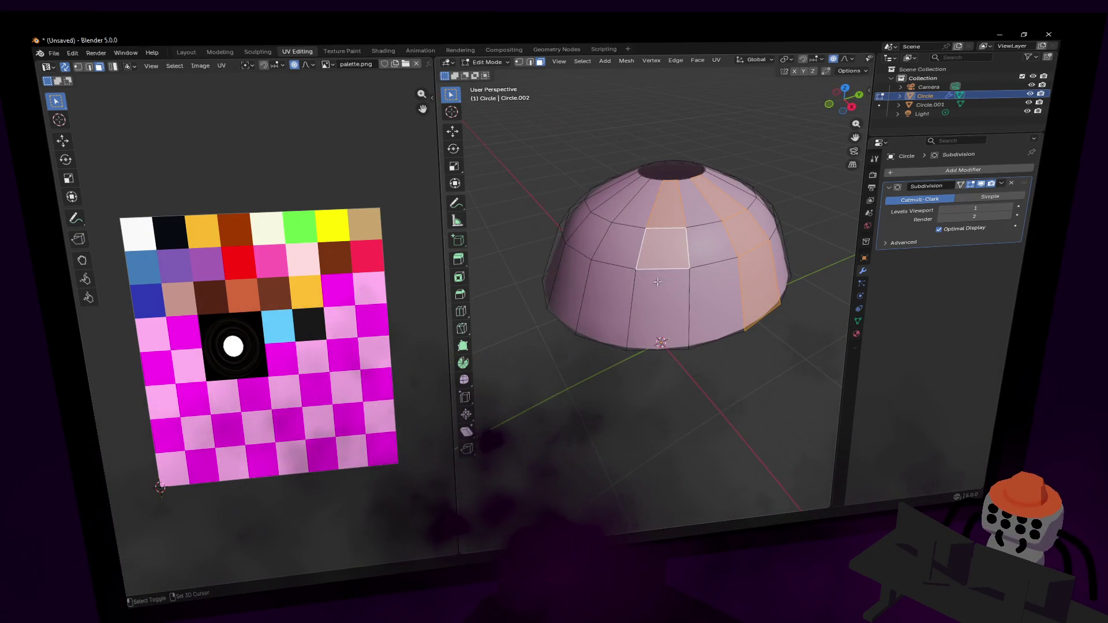
{"action": "left_click", "coordinate": [613, 207], "text": "shift"}
{"action": "left_click", "coordinate": [600, 230], "text": "alt+shift"}
{"action": "left_click", "coordinate": [658, 309], "text": "shift"}
{"action": "left_click", "coordinate": [568, 288], "text": "shift"}
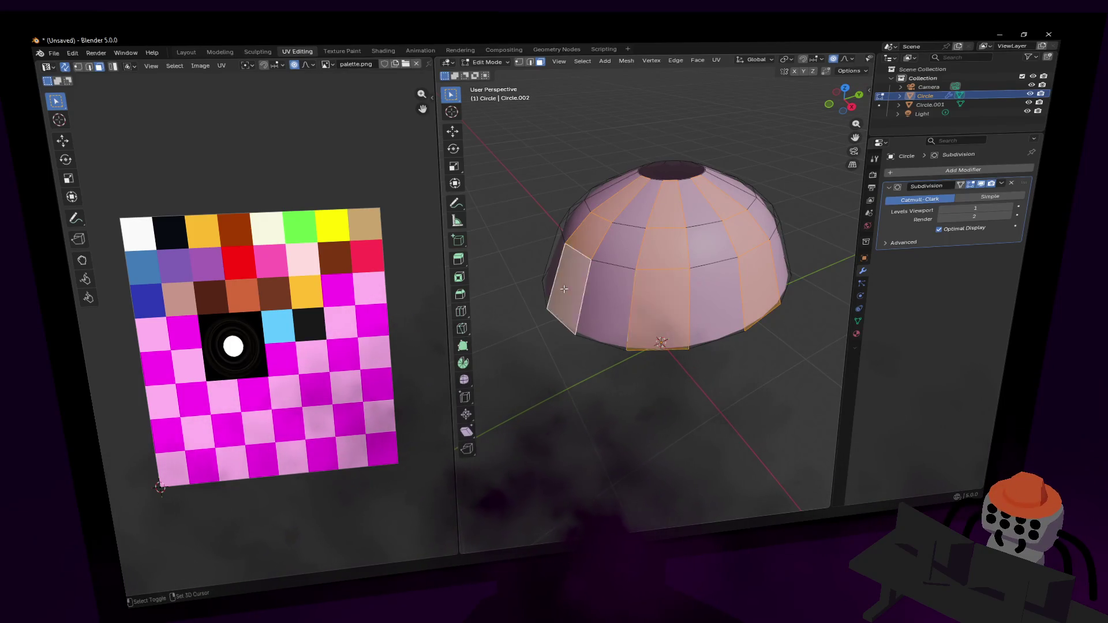
Add the lower-middle and upper-left column faces to the stripe selection.
{"action": "key", "text": "shift+grave"}
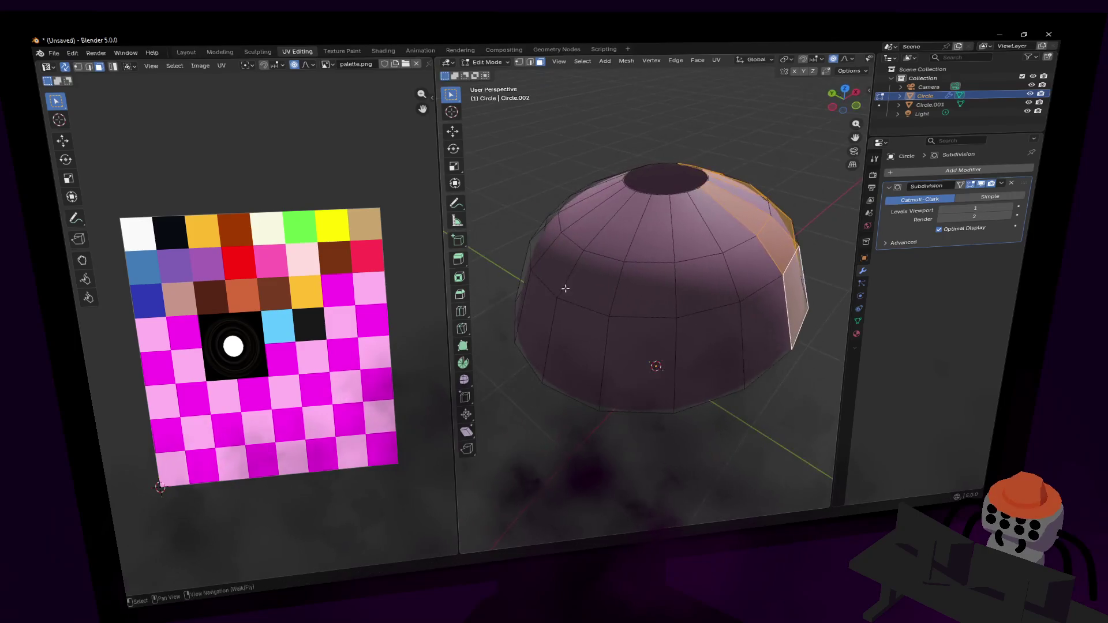
{"action": "left_click", "coordinate": [700, 345]}
{"action": "left_click", "coordinate": [700, 345], "text": "shift"}
{"action": "left_click", "coordinate": [708, 286], "text": "shift"}
{"action": "left_click", "coordinate": [696, 222], "text": "shift"}
{"action": "left_click", "coordinate": [618, 228], "text": "shift"}
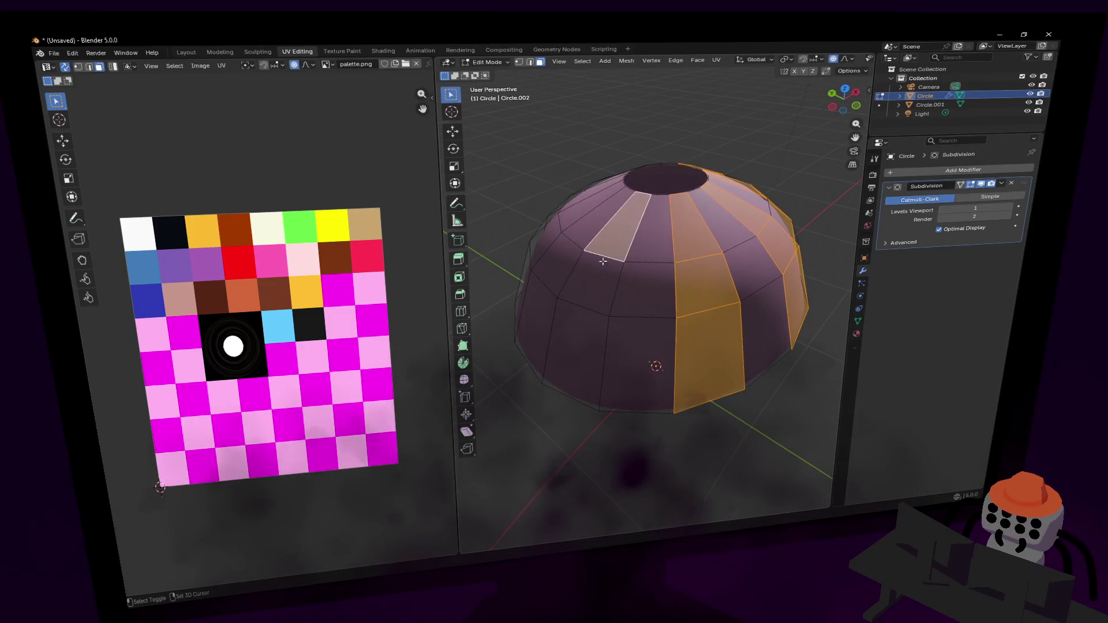
{"action": "left_click", "coordinate": [590, 283], "text": "shift"}
{"action": "left_click", "coordinate": [575, 325], "text": "shift"}
{"action": "key", "text": "shift+grave"}
{"action": "left_click", "coordinate": [575, 316]}
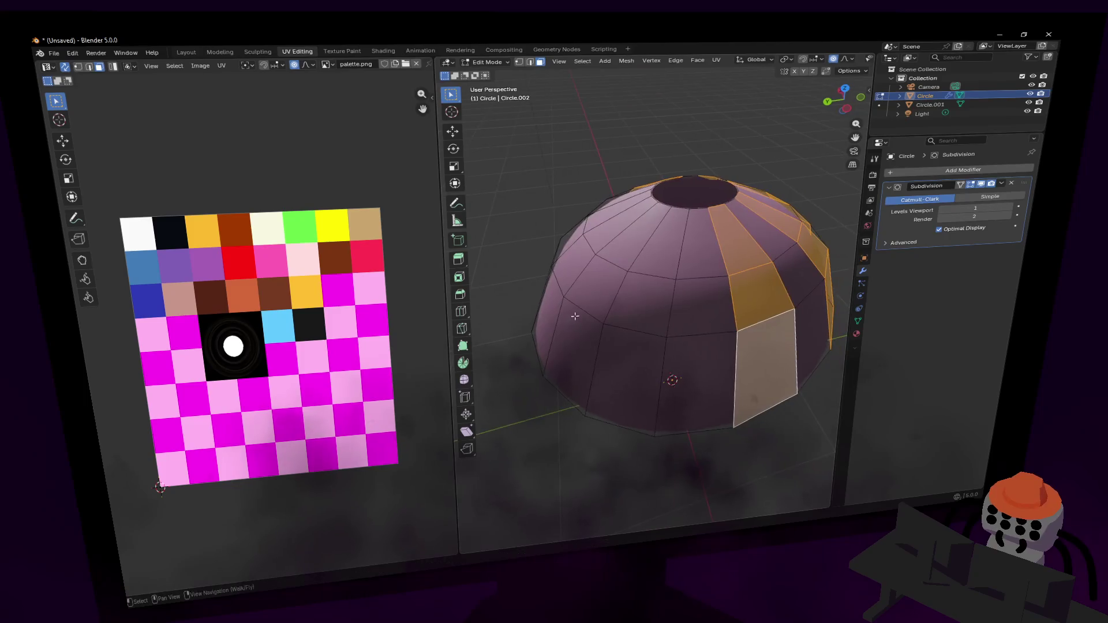
Add the top, middle and bottom faces of the front column to the stripes.
{"action": "key", "text": "shift+grave"}
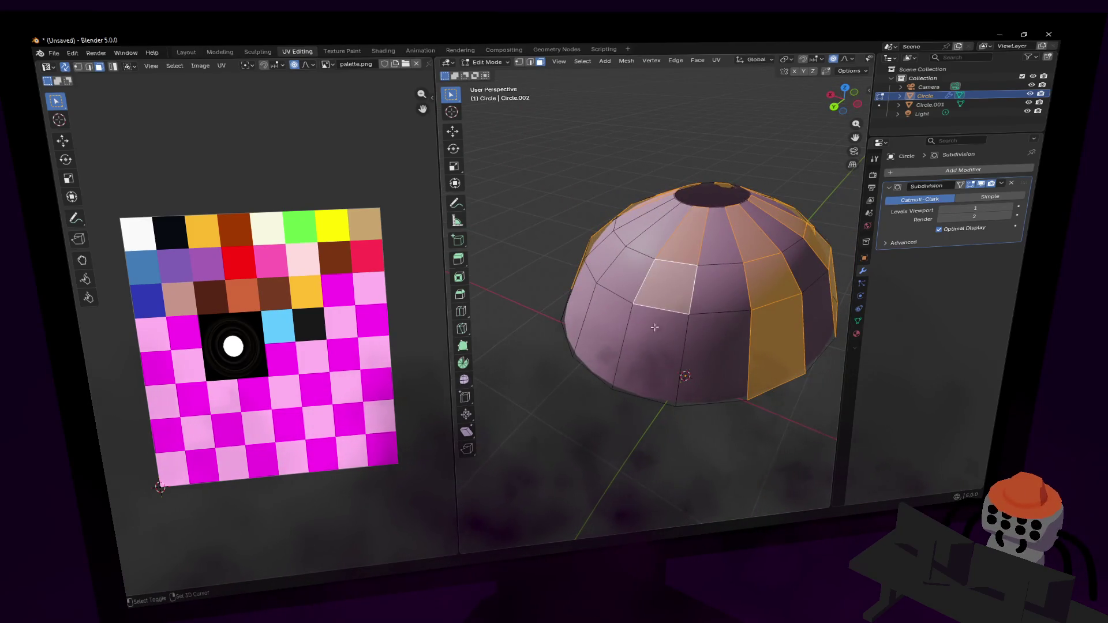
{"action": "left_click", "coordinate": [649, 292]}
{"action": "key", "text": "shift+grave"}
{"action": "left_click", "coordinate": [656, 260]}
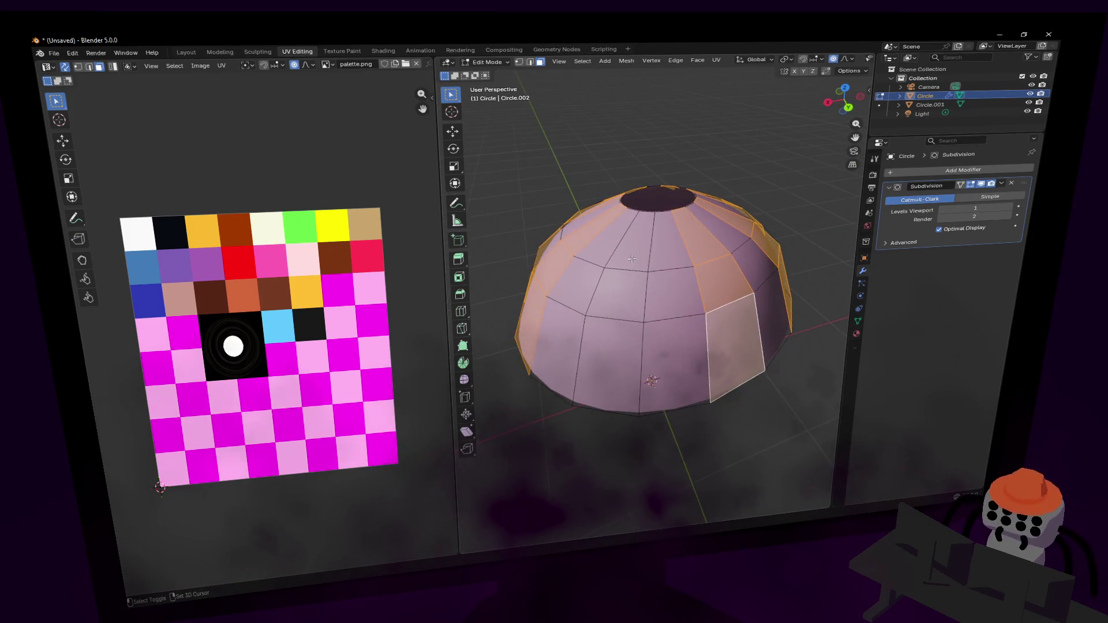
{"action": "left_click", "coordinate": [632, 259], "text": "shift"}
{"action": "left_click", "coordinate": [619, 296], "text": "shift"}
{"action": "left_click", "coordinate": [625, 345], "text": "shift"}
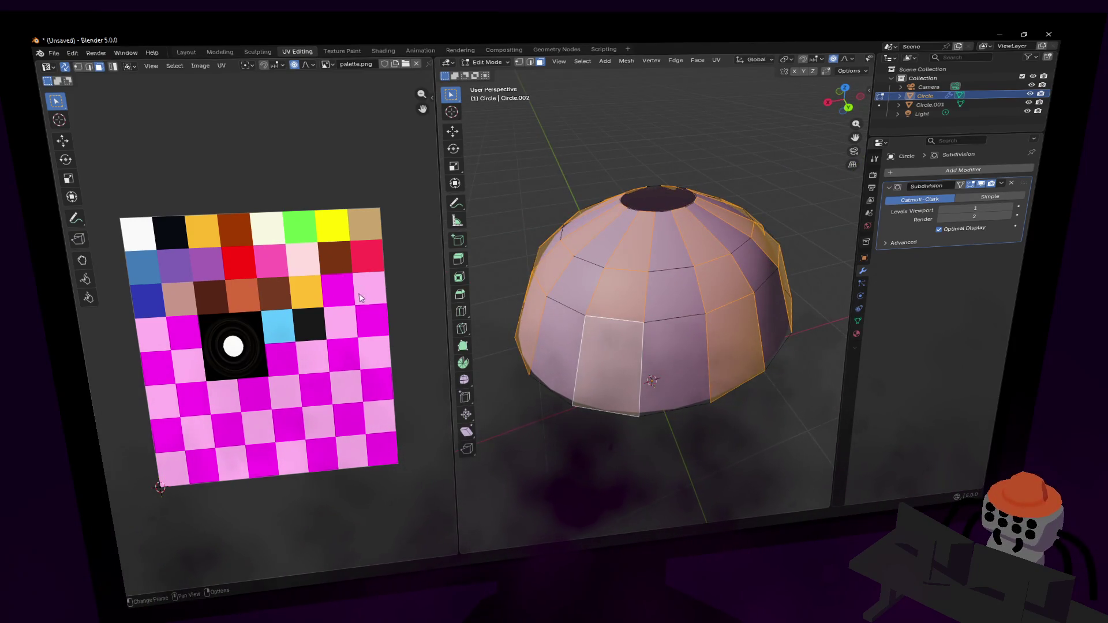
{"action": "key", "text": "g"}
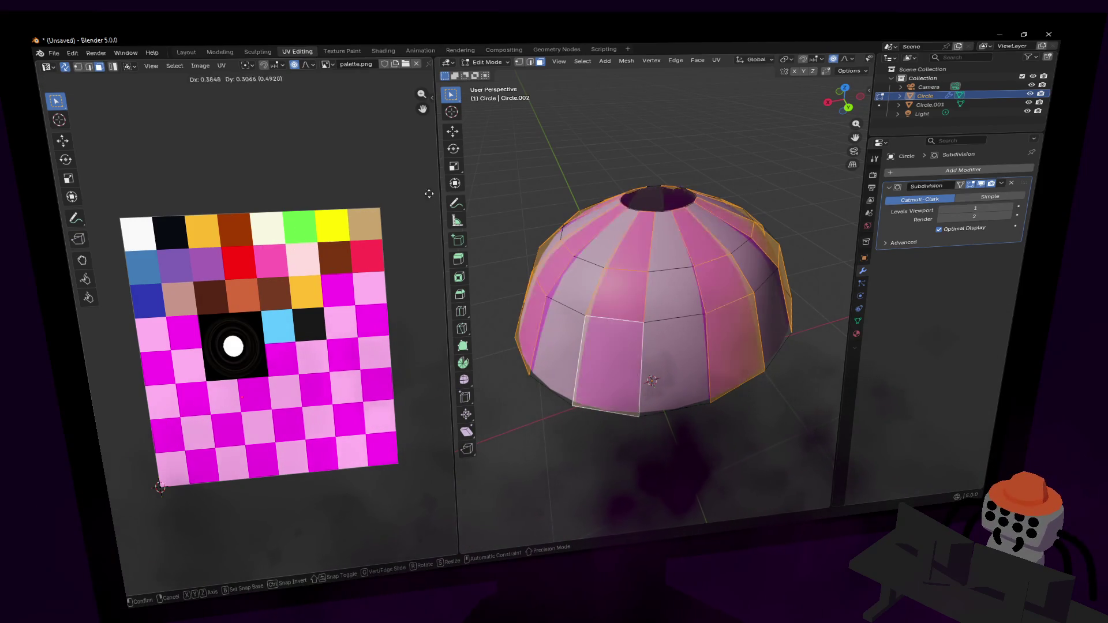
Unwrap the selected stripe faces and shrink their UVs onto the red palette cell.
{"action": "left_click", "coordinate": [652, 277]}
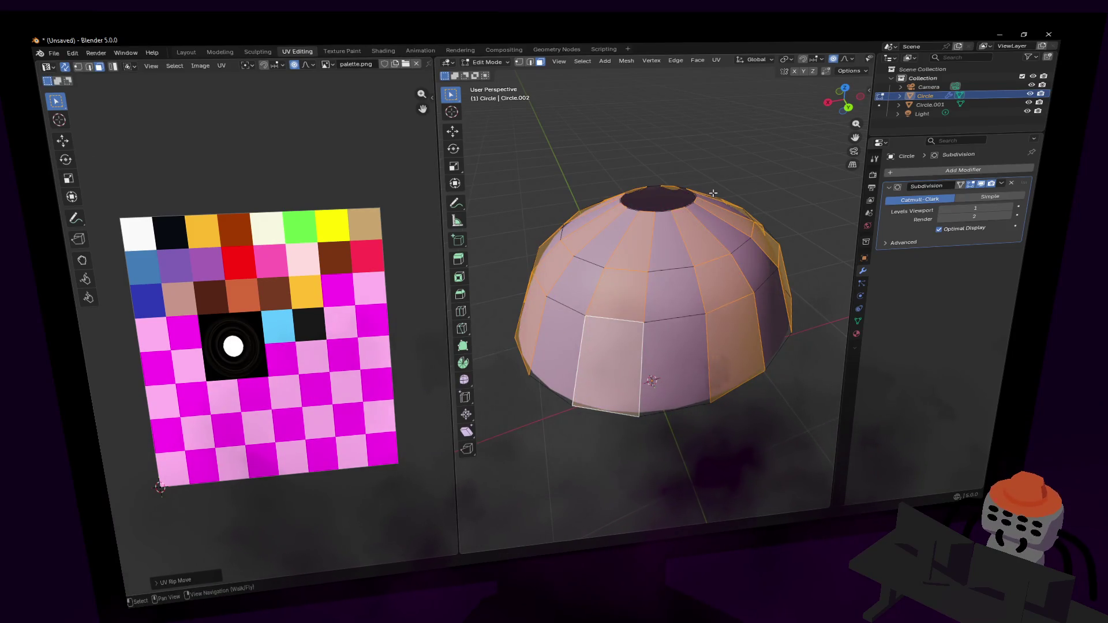
{"action": "key", "text": "u"}
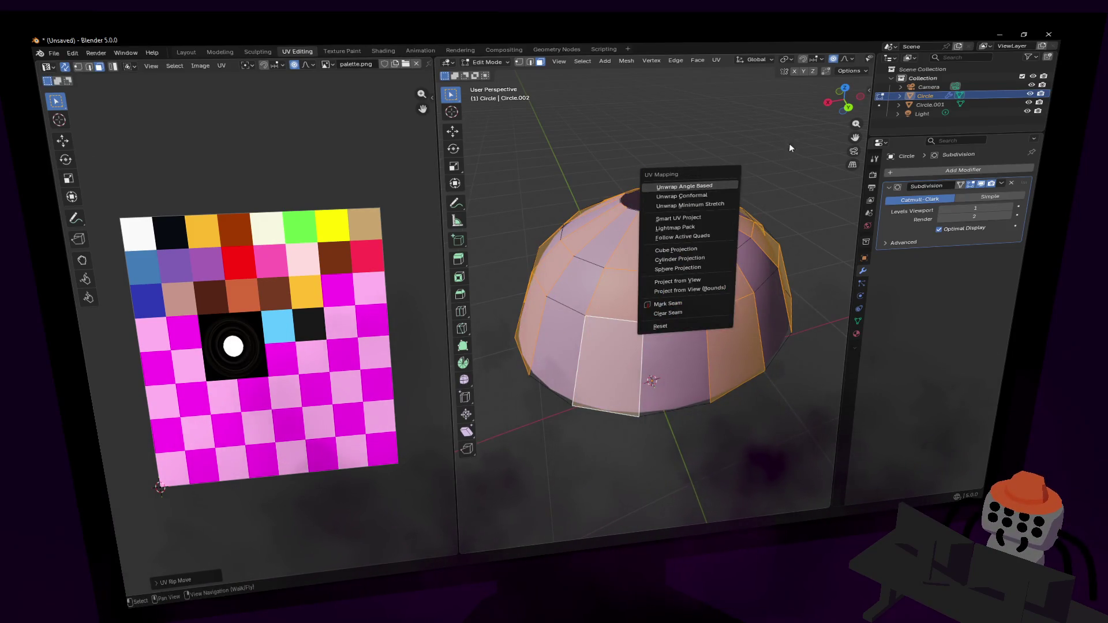
{"action": "key", "text": "Return"}
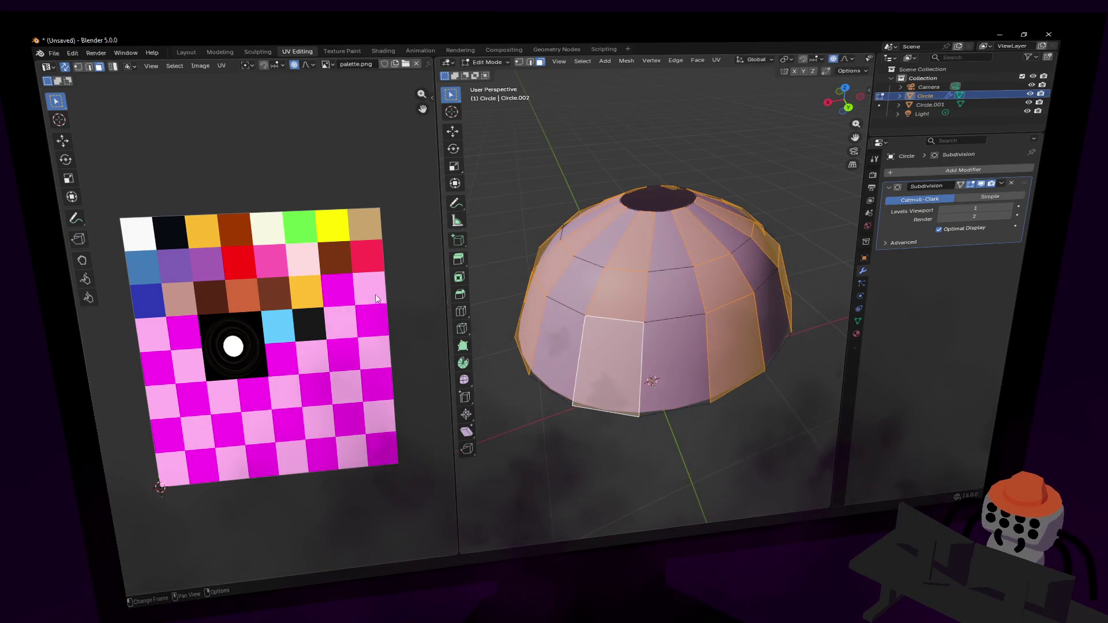
{"action": "key", "text": "u"}
{"action": "left_click", "coordinate": [666, 182]}
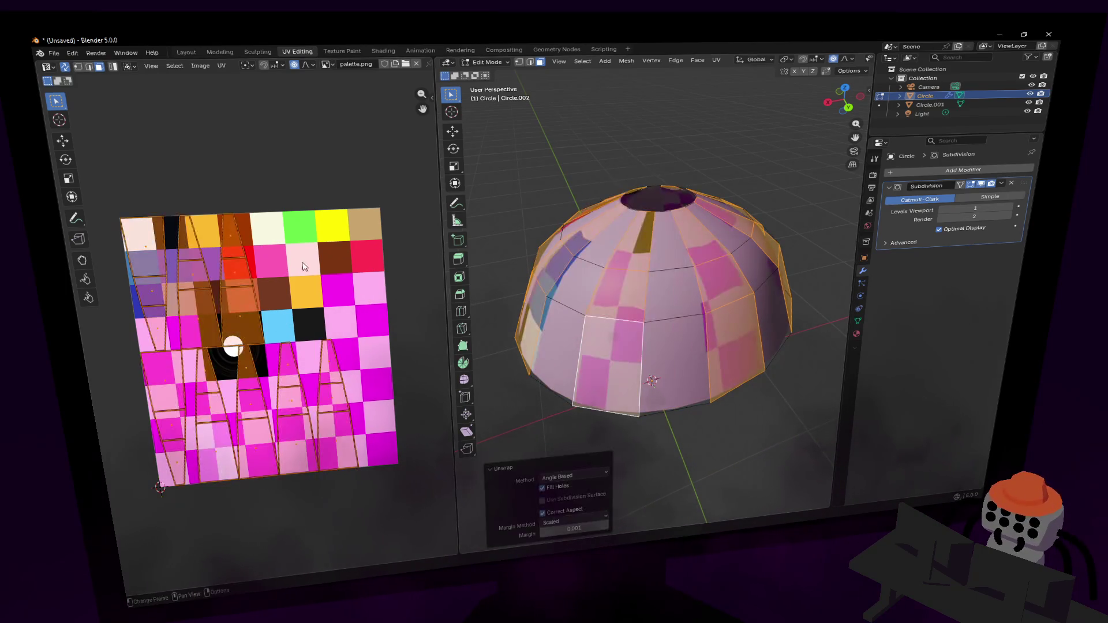
{"action": "key", "text": "s"}
{"action": "left_click", "coordinate": [246, 350]}
{"action": "key", "text": "g"}
{"action": "left_click", "coordinate": [239, 252]}
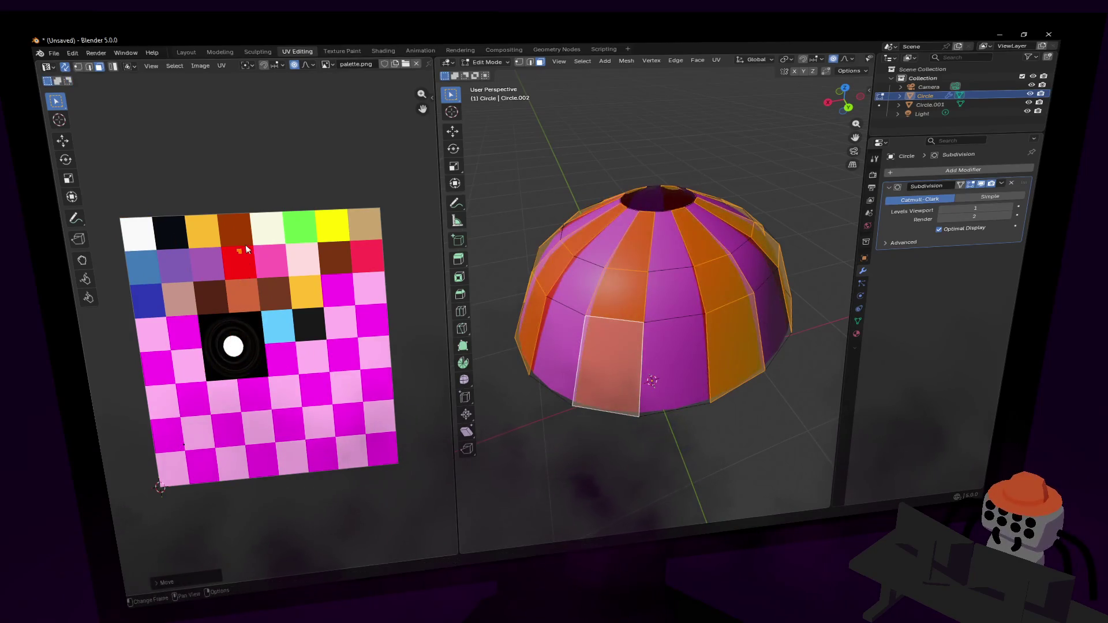
Unwrap all canopy faces and shrink their UVs into palette.png's red swatch.
{"action": "key", "text": "Tab"}
{"action": "key", "text": "Tab"}
{"action": "key", "text": "a"}
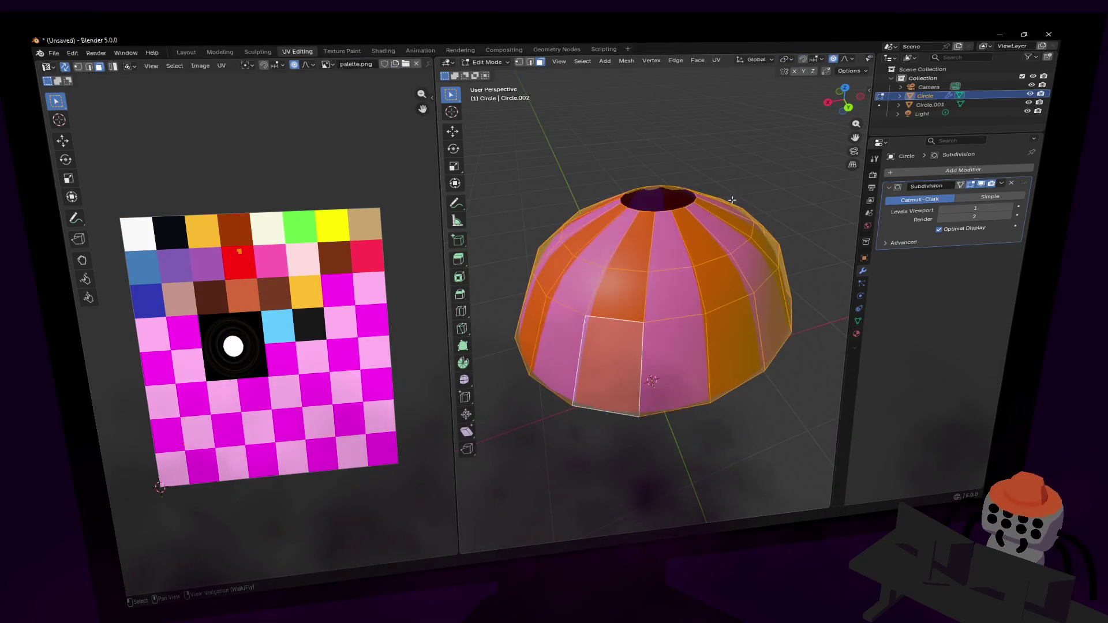
{"action": "key", "text": "g"}
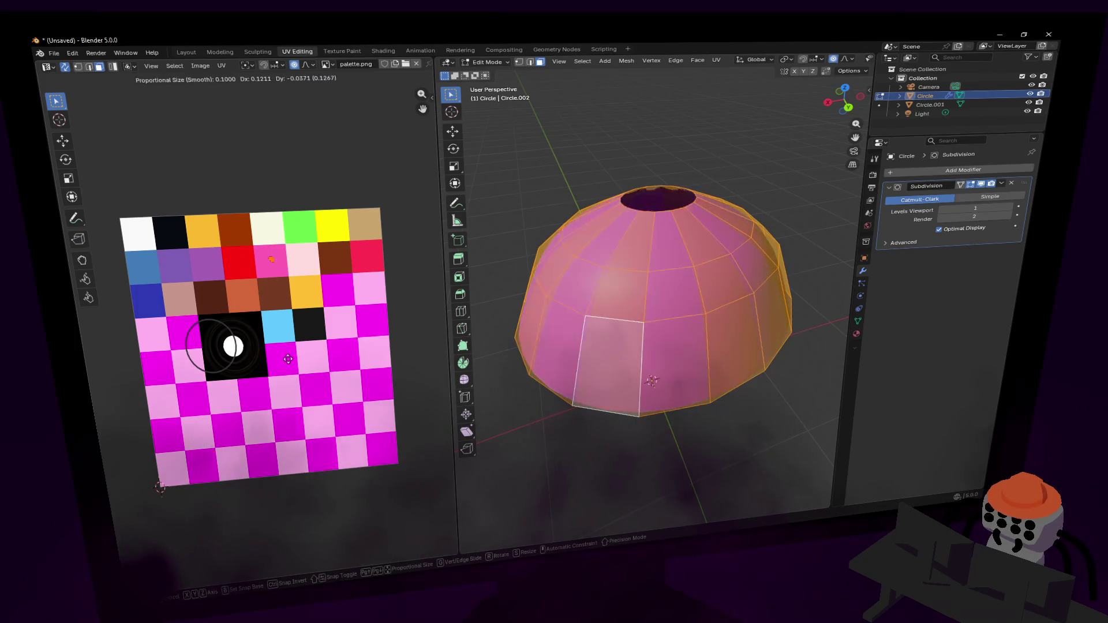
{"action": "key", "text": "Escape"}
{"action": "key", "text": "u"}
{"action": "left_click", "coordinate": [674, 143]}
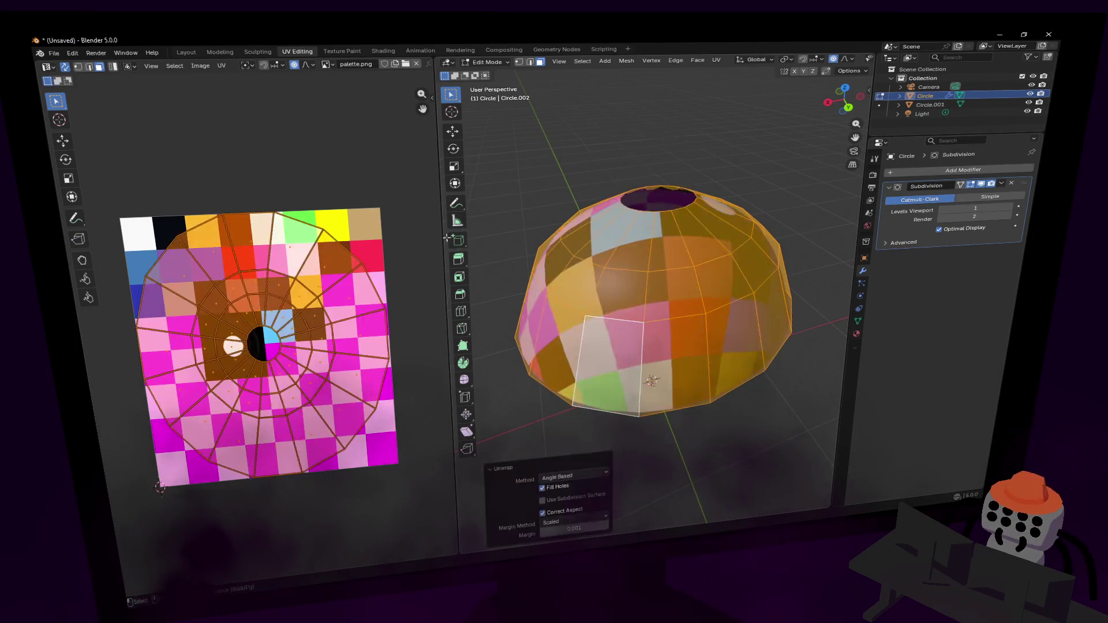
{"action": "key", "text": "s"}
{"action": "key", "text": "Return"}
{"action": "key", "text": "g"}
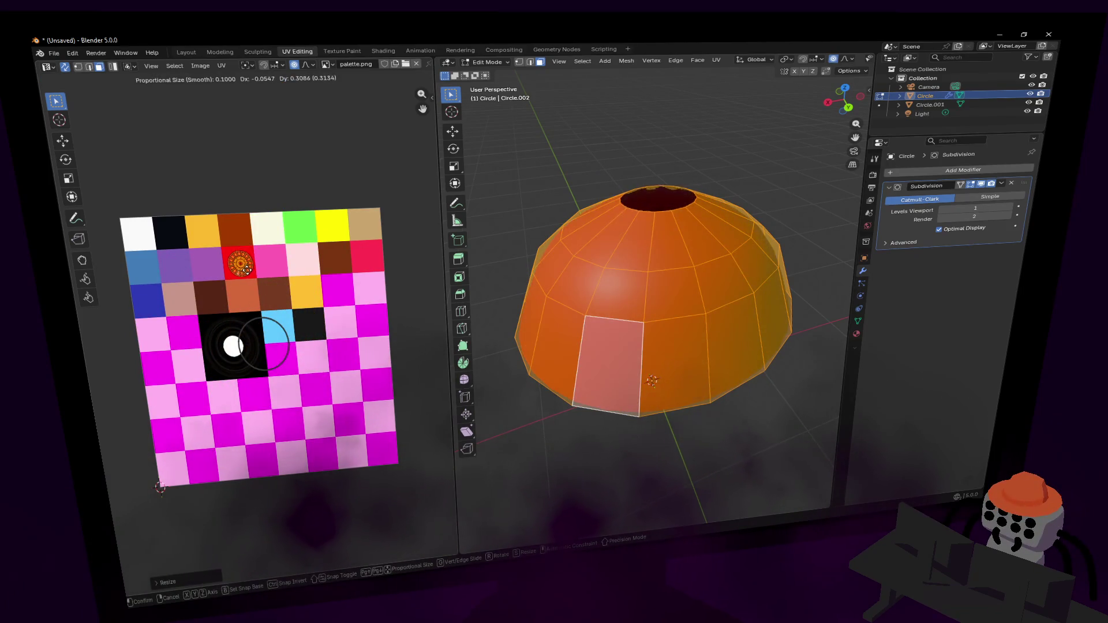
{"action": "left_click", "coordinate": [247, 267]}
{"action": "left_click", "coordinate": [674, 274], "text": "alt"}
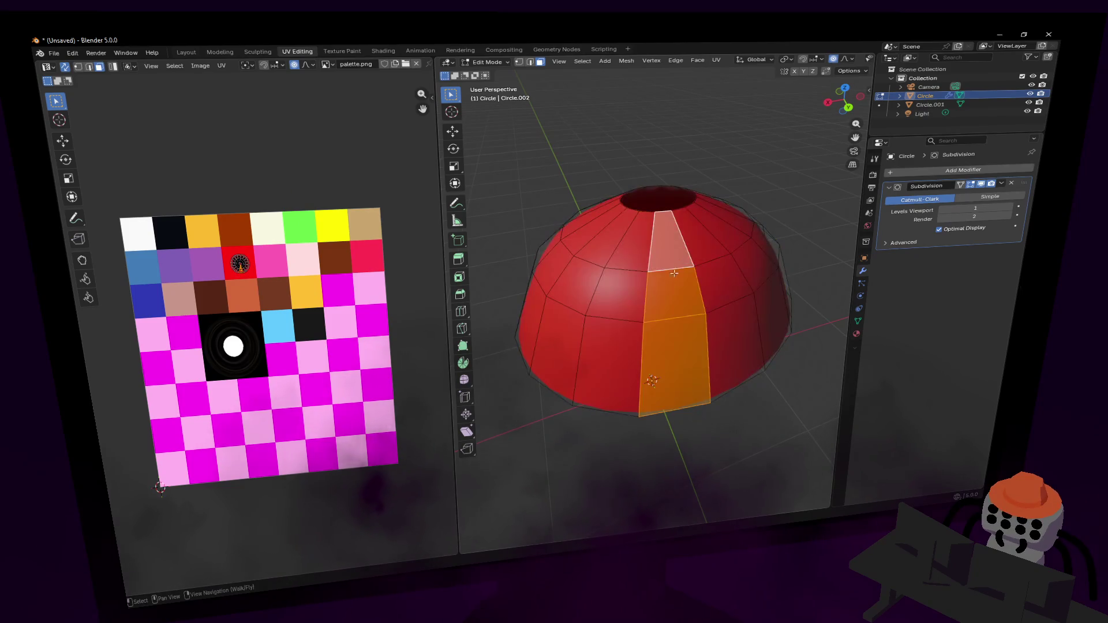
Select the faces of the centre and left panel columns for white stripes.
{"action": "left_click", "coordinate": [595, 261], "text": "alt+shift"}
{"action": "key", "text": "shift+grave"}
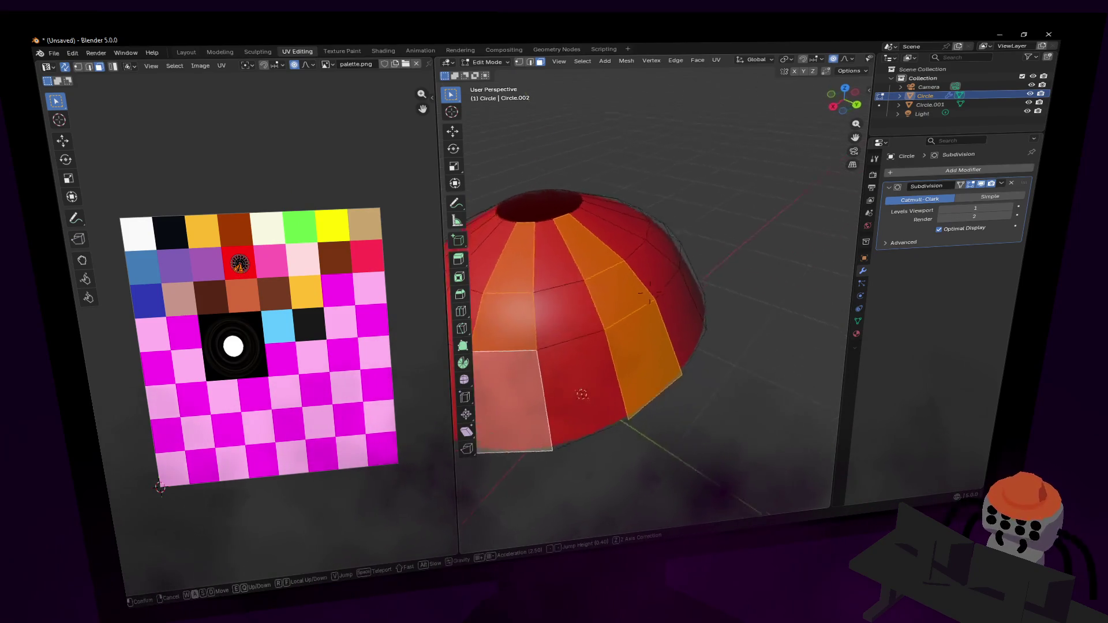
{"action": "left_click", "coordinate": [575, 346]}
{"action": "left_click", "coordinate": [679, 332], "text": "alt+shift"}
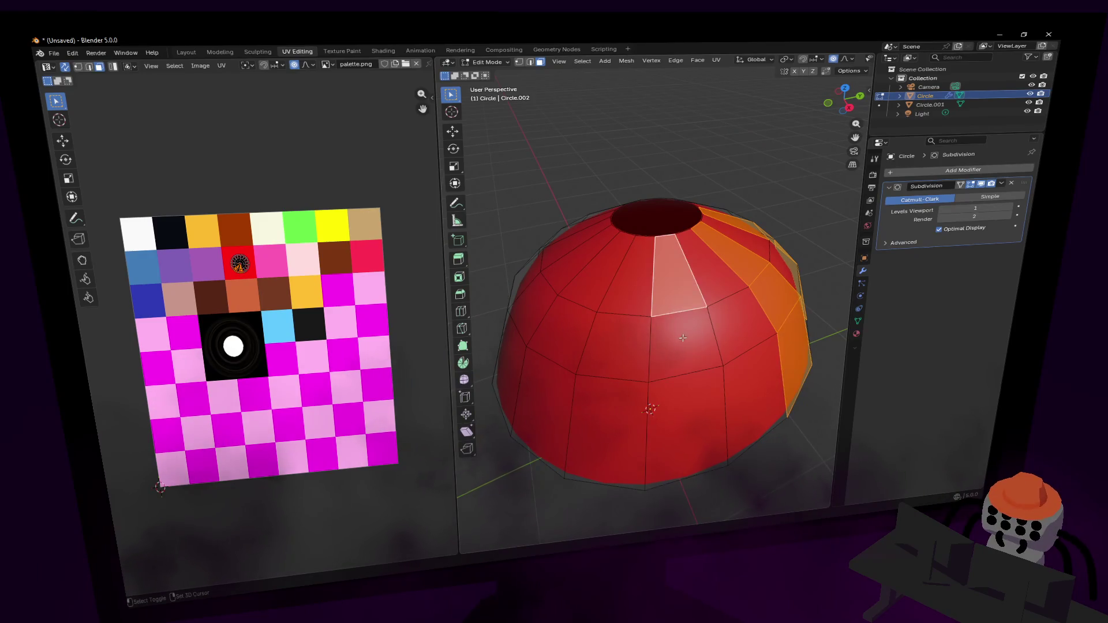
{"action": "left_click", "coordinate": [580, 298], "text": "shift"}
{"action": "left_click", "coordinate": [559, 339], "text": "shift"}
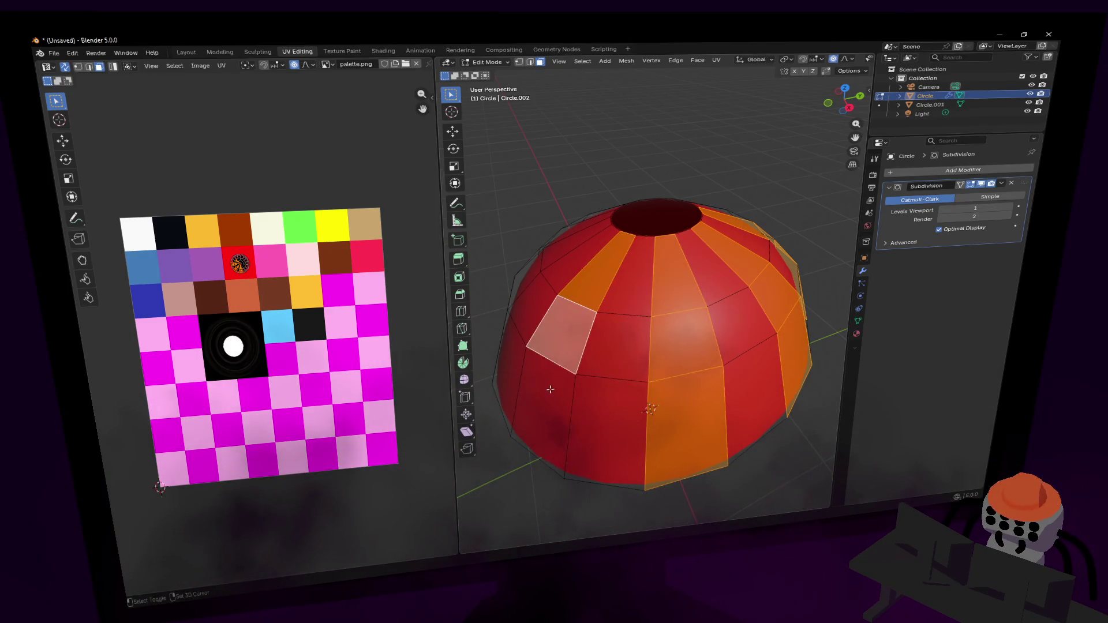
{"action": "left_click", "coordinate": [550, 390], "text": "shift"}
{"action": "key", "text": "shift+grave"}
{"action": "key", "text": "w"}
{"action": "left_click", "coordinate": [550, 309]}
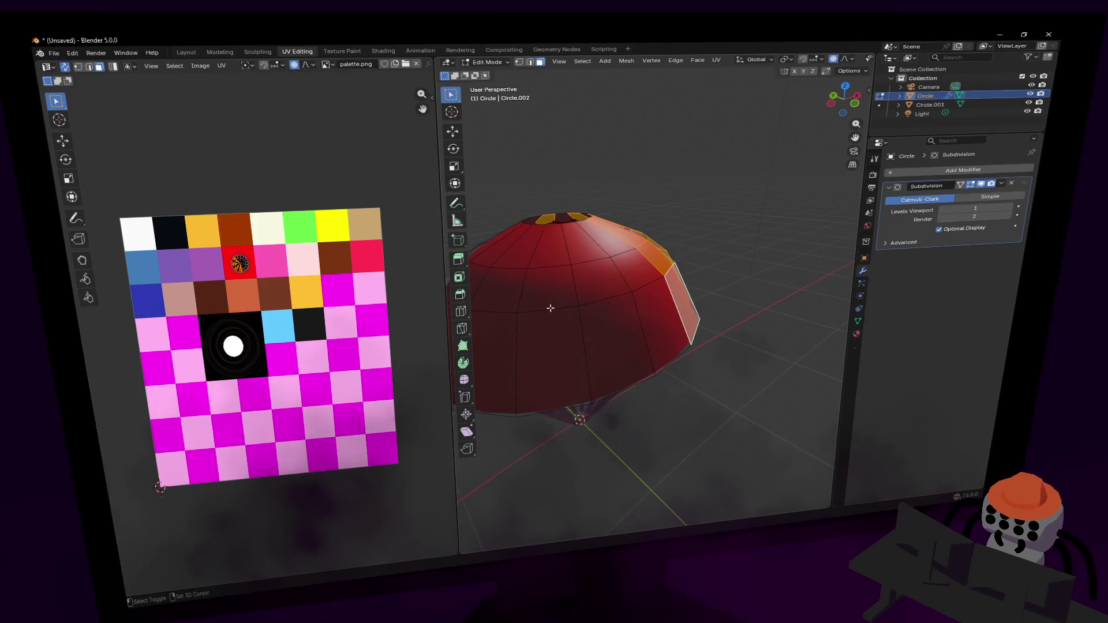
{"action": "left_click", "coordinate": [581, 250], "text": "shift"}
{"action": "left_click", "coordinate": [598, 277], "text": "shift"}
{"action": "left_click", "coordinate": [612, 346], "text": "shift"}
{"action": "left_click", "coordinate": [522, 246], "text": "shift"}
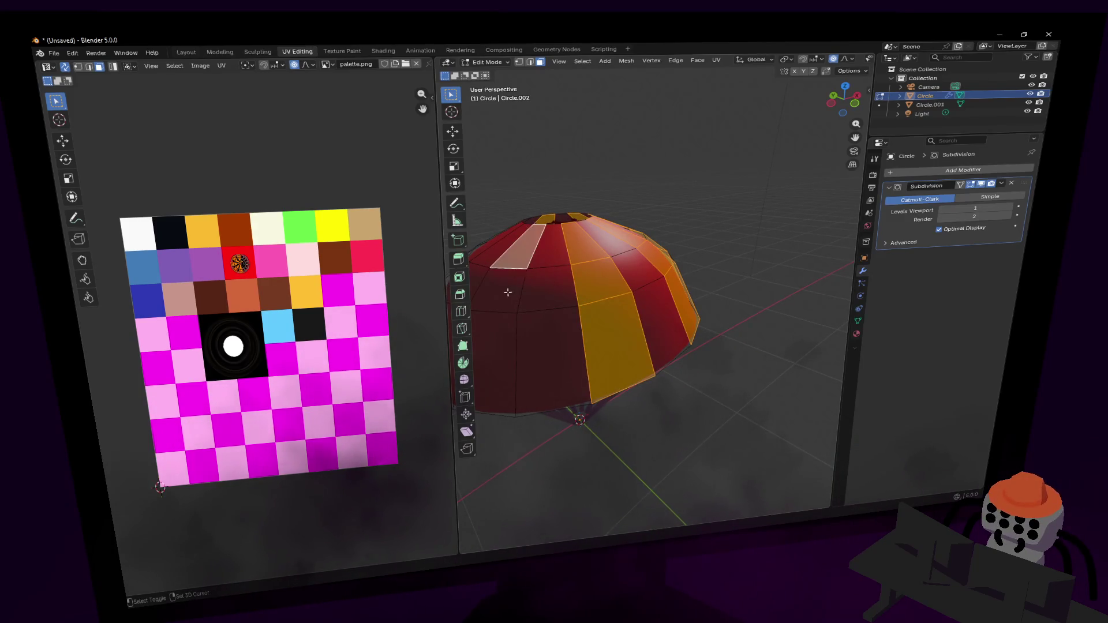
{"action": "left_click", "coordinate": [496, 289], "text": "shift"}
{"action": "left_click", "coordinate": [514, 351], "text": "shift"}
Add the right-column faces and remaining panels to the selection.
{"action": "key", "text": "shift+grave"}
{"action": "key", "text": "w"}
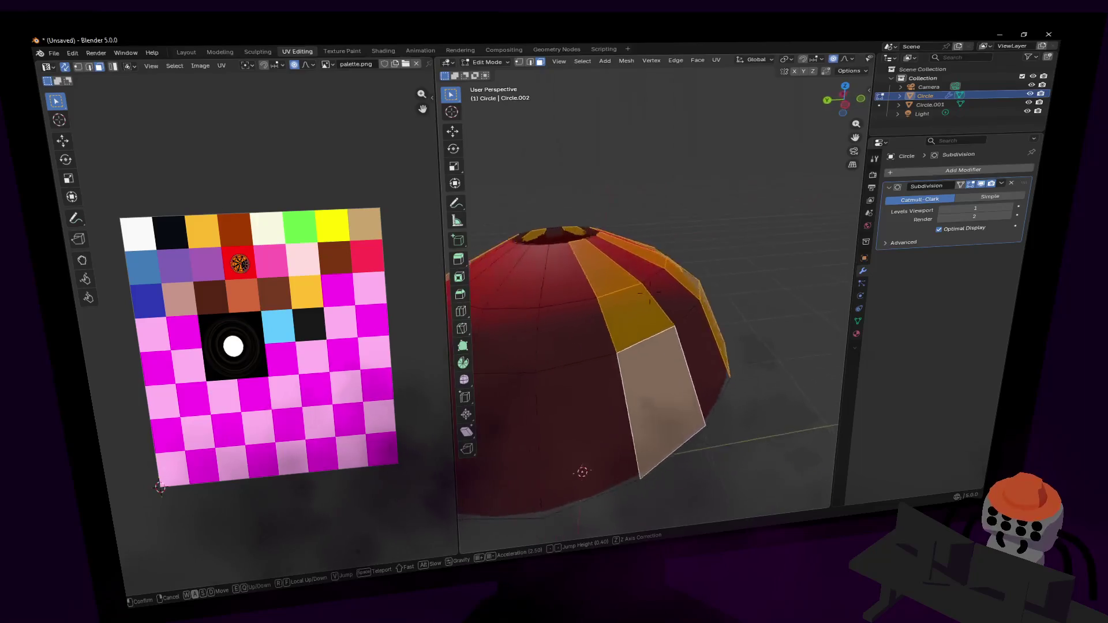
{"action": "left_click", "coordinate": [722, 304]}
{"action": "left_click", "coordinate": [690, 254], "text": "shift"}
{"action": "left_click", "coordinate": [719, 312], "text": "shift"}
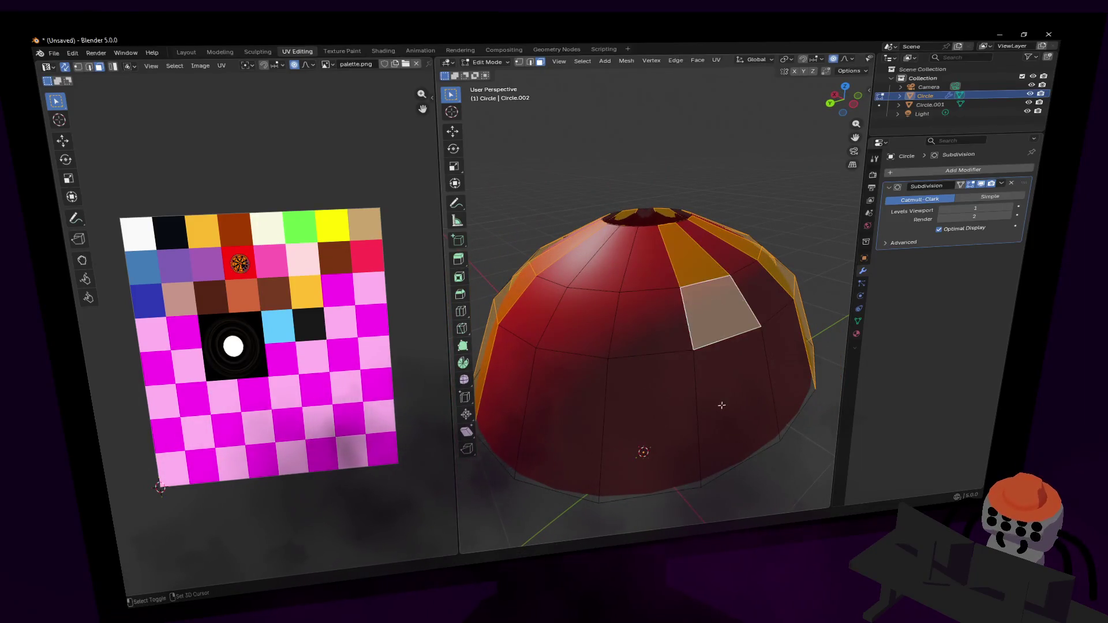
{"action": "left_click", "coordinate": [736, 404], "text": "shift"}
{"action": "left_click", "coordinate": [603, 260], "text": "shift"}
{"action": "left_click", "coordinate": [590, 319], "text": "shift"}
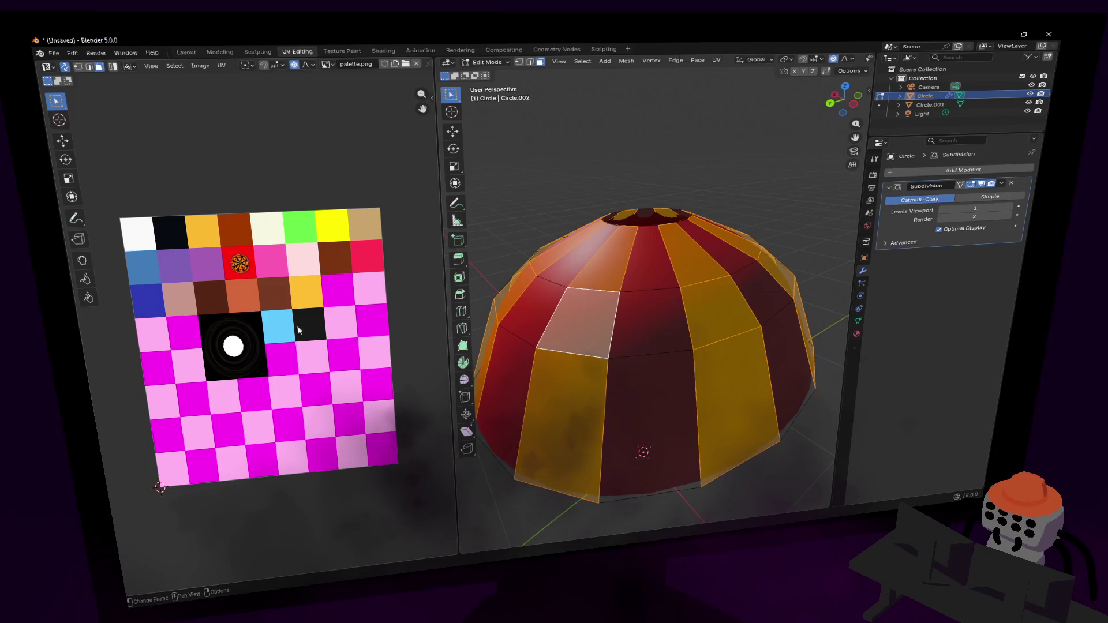
Move the selected panels' UVs onto the white palette swatch and view the striped canopy.
{"action": "key", "text": "v"}
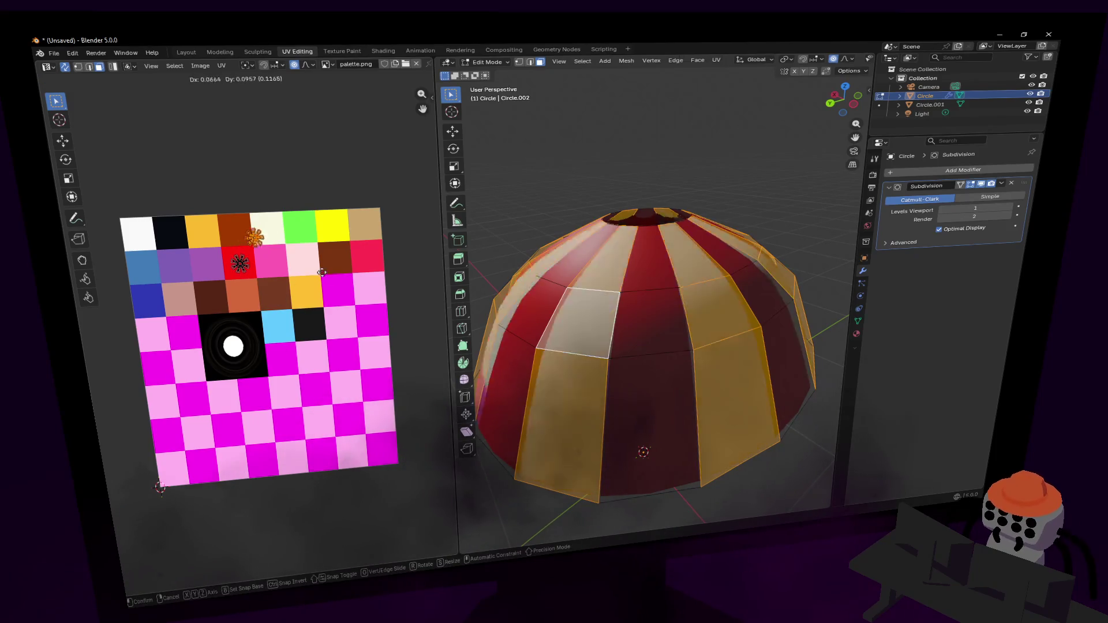
{"action": "left_click", "coordinate": [198, 275]}
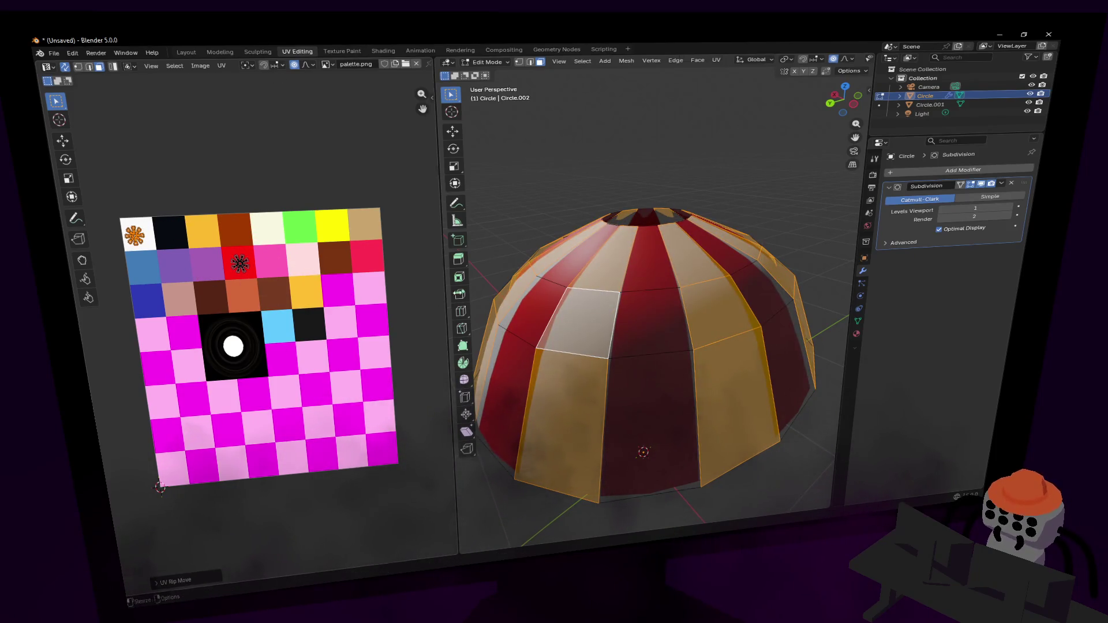
{"action": "key", "text": "Tab"}
{"action": "key", "text": "shift+grave"}
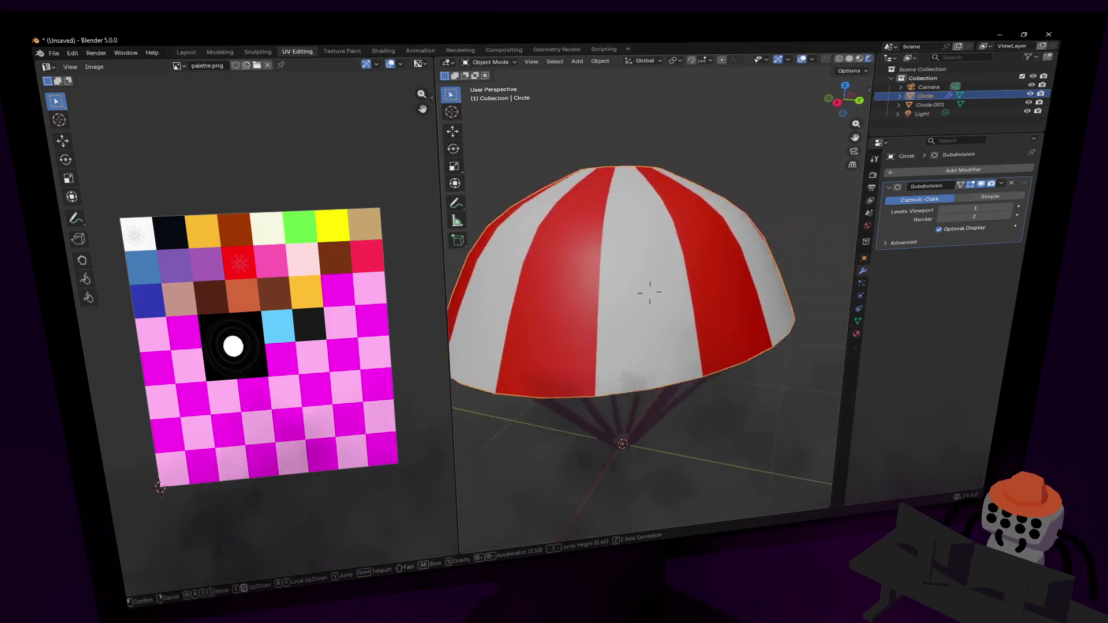
Select the strings and canopy and try joining them, then undo the join.
{"action": "left_click", "coordinate": [588, 300]}
{"action": "left_click", "coordinate": [645, 293]}
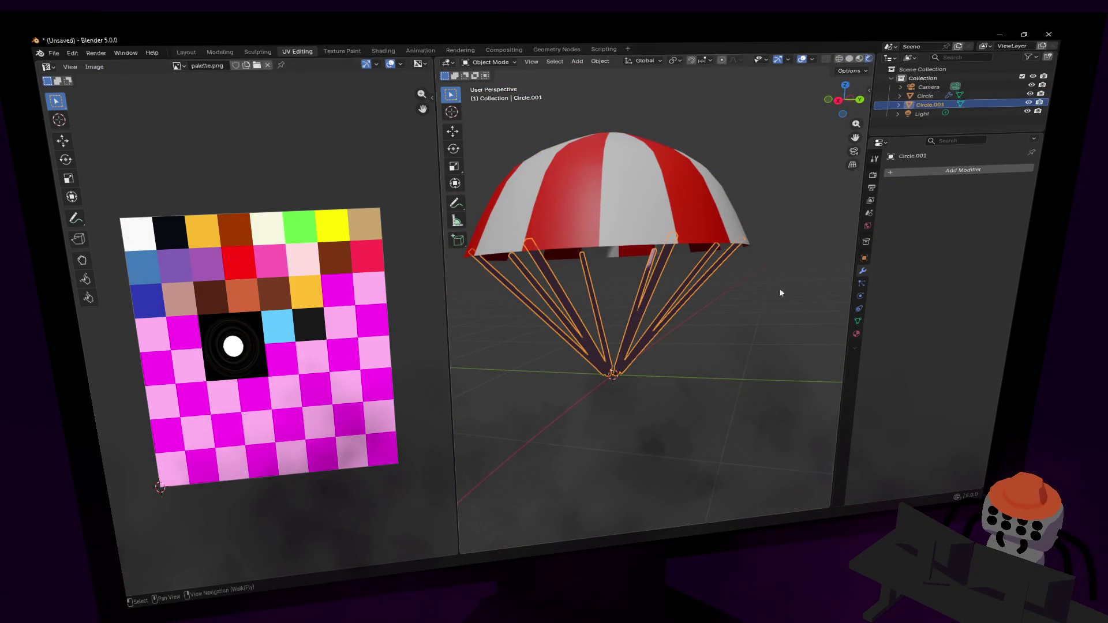
{"action": "left_click", "coordinate": [678, 200], "text": "shift"}
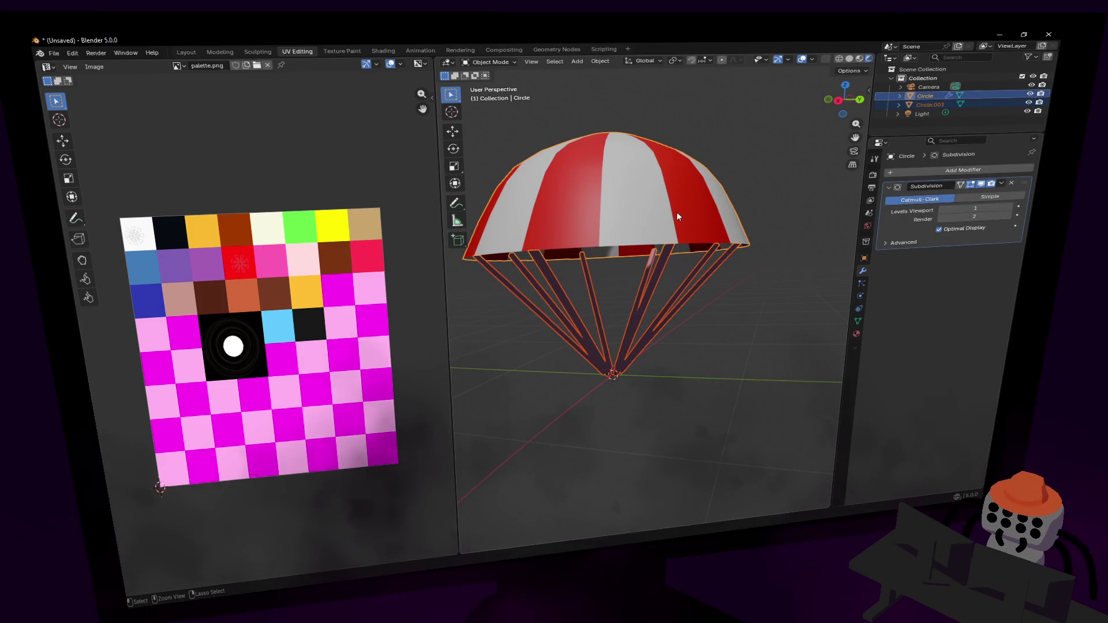
{"action": "key", "text": "ctrl+j"}
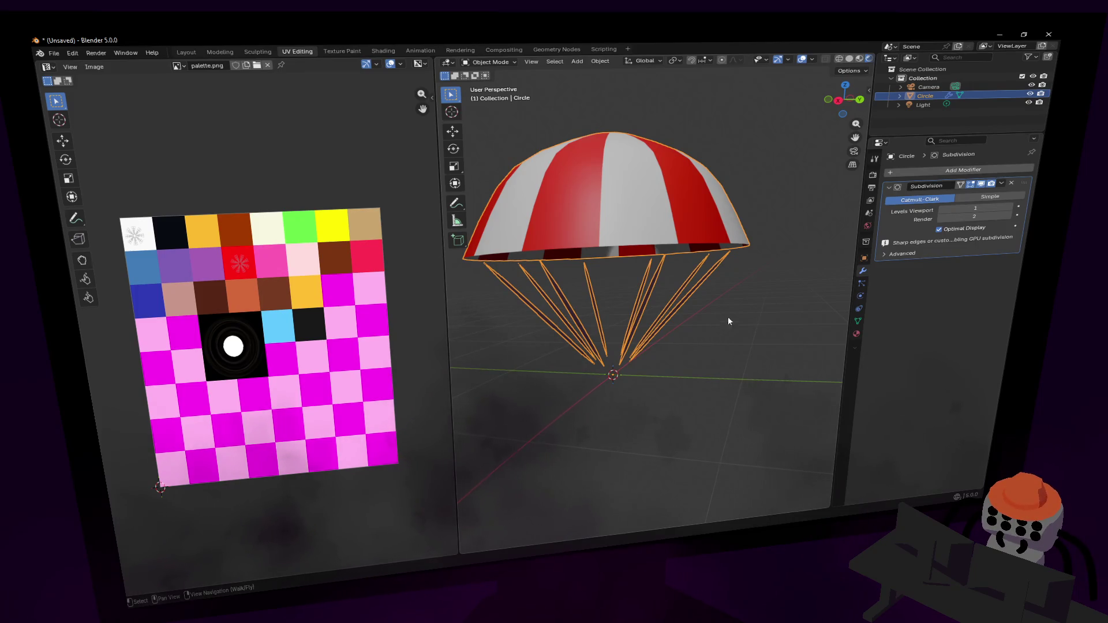
{"action": "key", "text": "ctrl+z"}
Remove the canopy's Subdivision modifier and join the strings into the Circle object.
{"action": "left_click", "coordinate": [717, 184]}
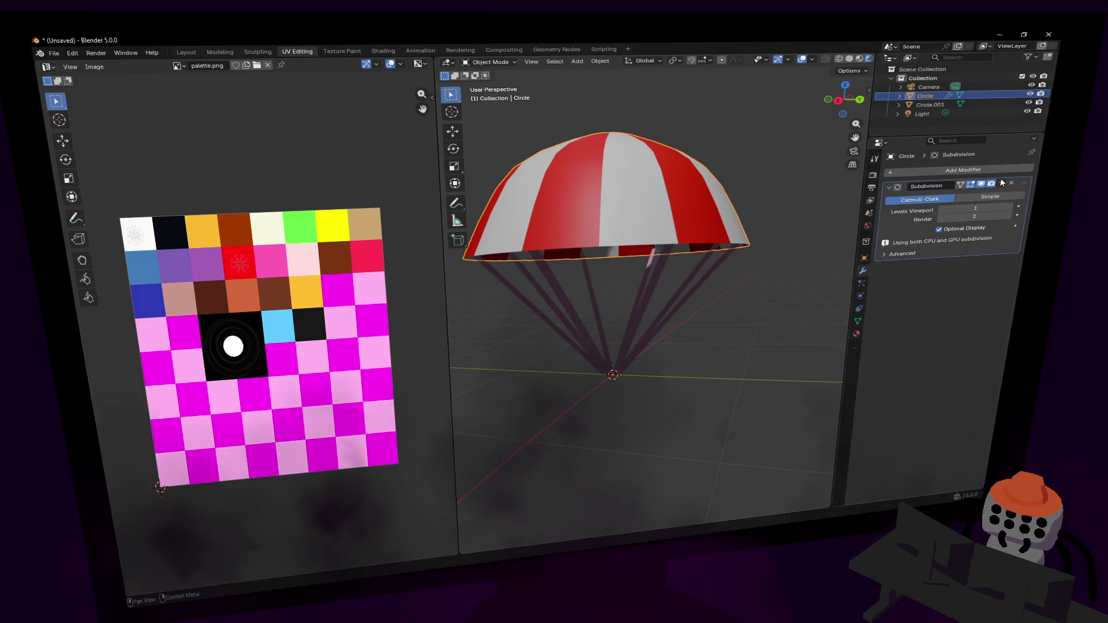
{"action": "left_click", "coordinate": [1011, 183]}
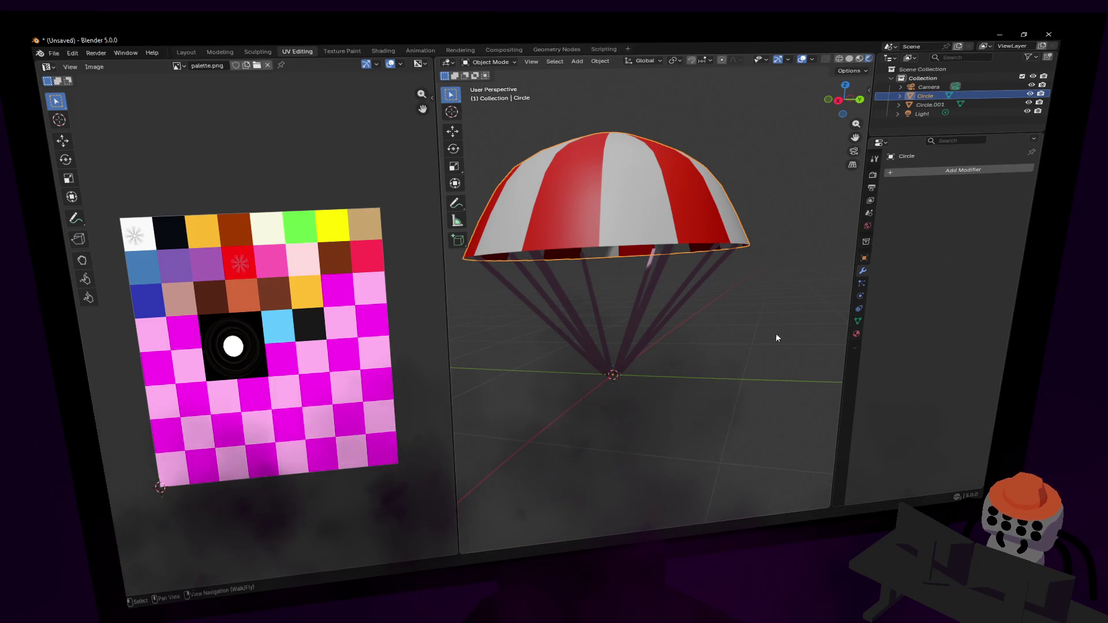
{"action": "left_click", "coordinate": [660, 240], "text": "shift"}
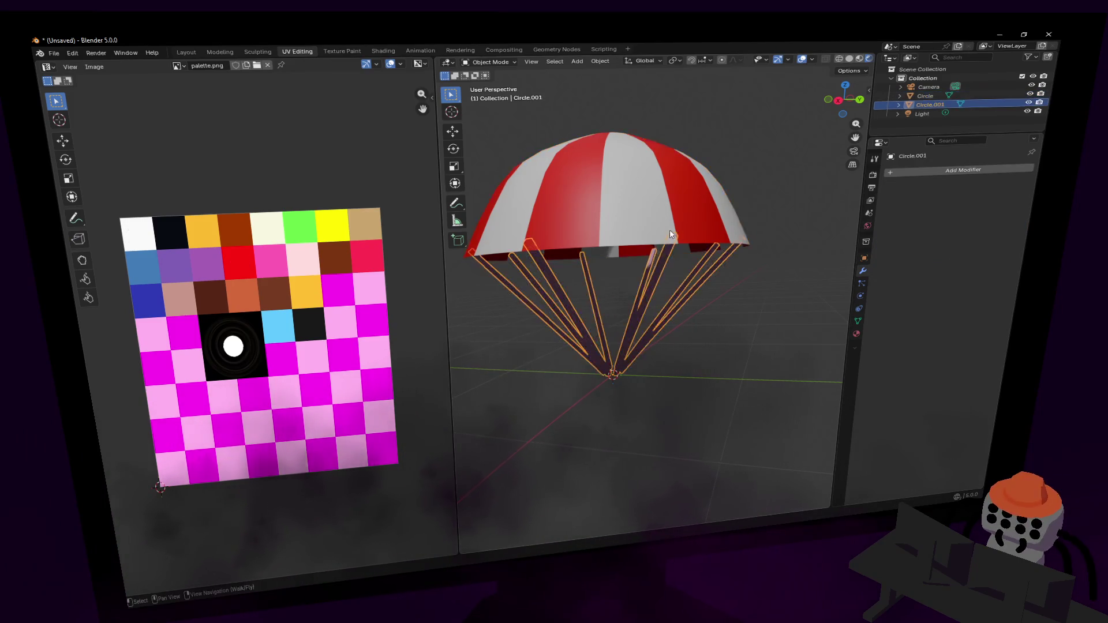
{"action": "key", "text": "ctrl+j"}
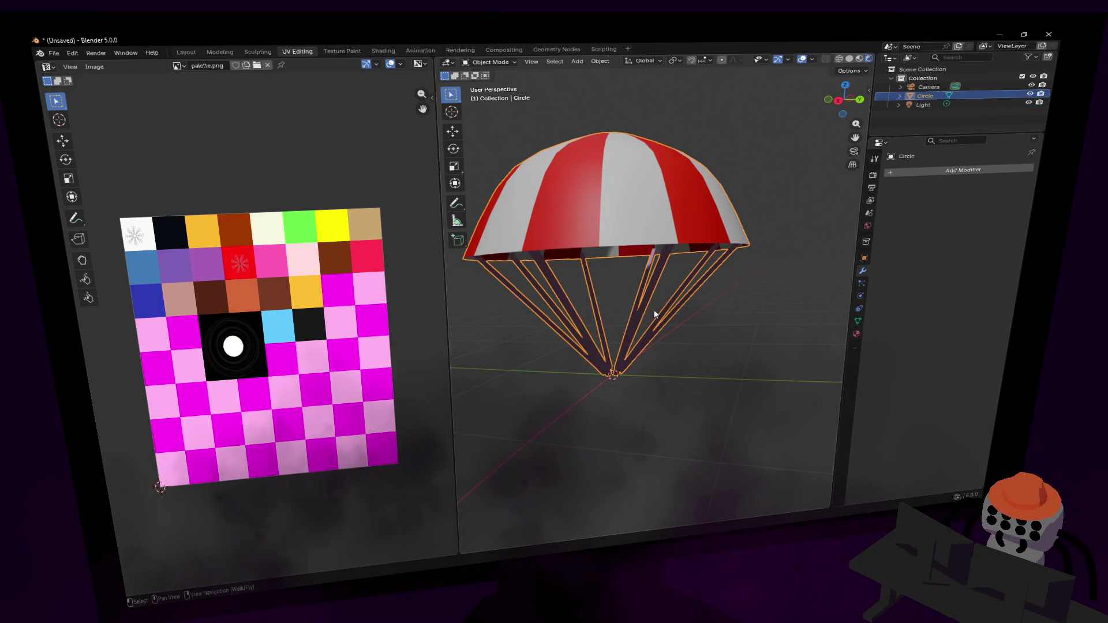
{"action": "key", "text": "r"}
{"action": "key", "text": "Escape"}
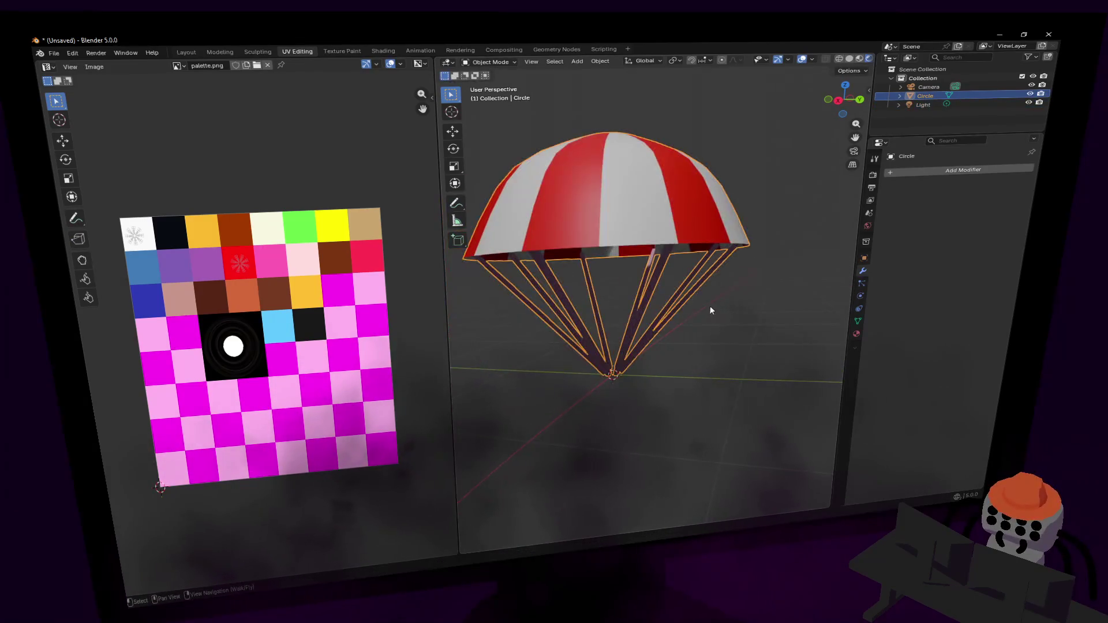
{"action": "key", "text": "Tab"}
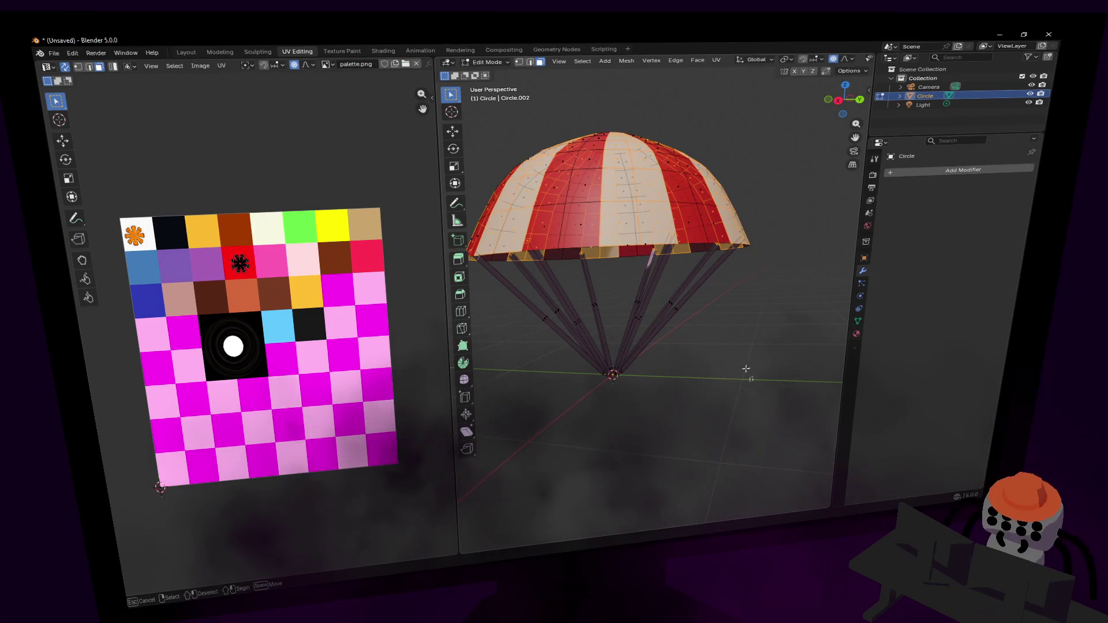
Select only the cord UVs and move them onto a different palette swatch.
{"action": "left_click_drag", "start_coordinate": [756, 398], "coordinate": [519, 280]}
{"action": "key", "text": "shift+grave"}
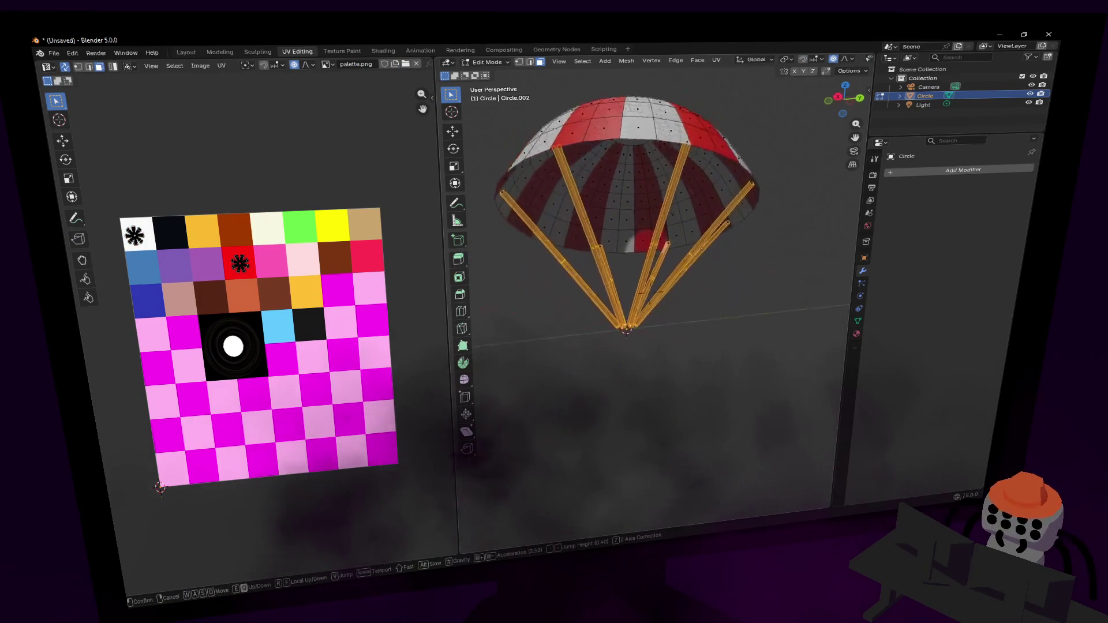
{"action": "key", "text": "w"}
{"action": "left_click", "coordinate": [359, 310]}
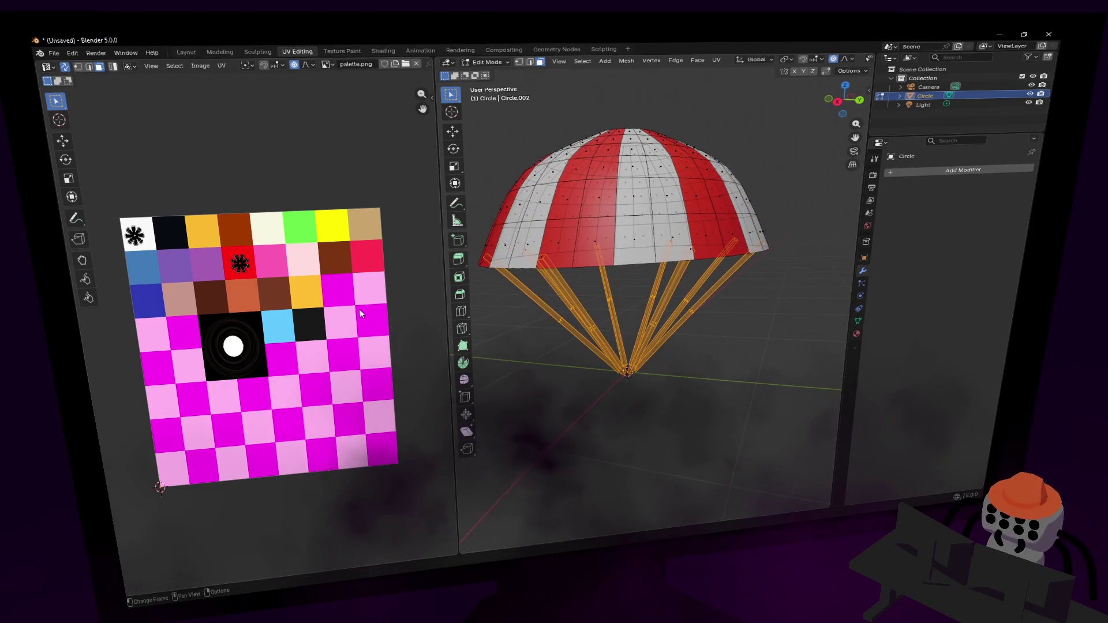
{"action": "key", "text": "g"}
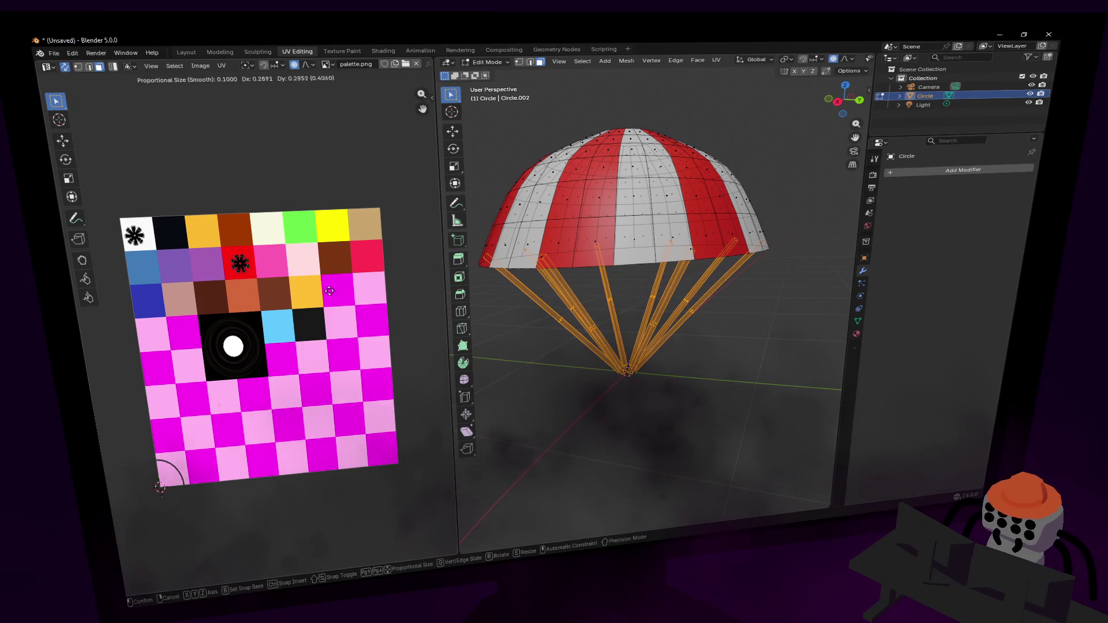
{"action": "left_click", "coordinate": [287, 147]}
{"action": "key", "text": "Tab"}
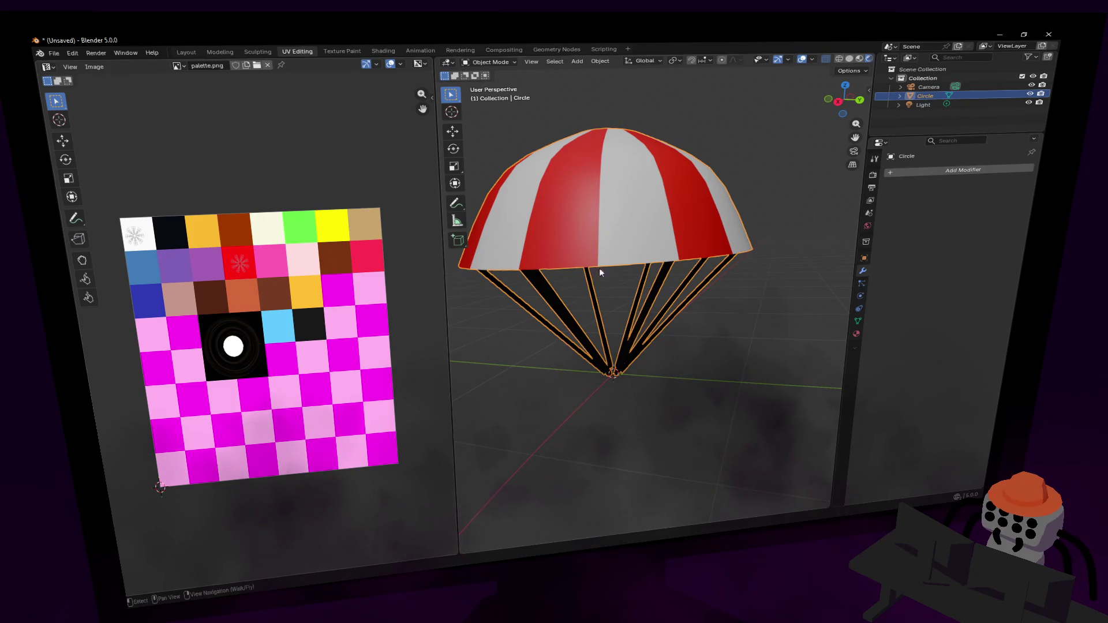
{"action": "key", "text": "Tab"}
{"action": "key", "text": "Tab"}
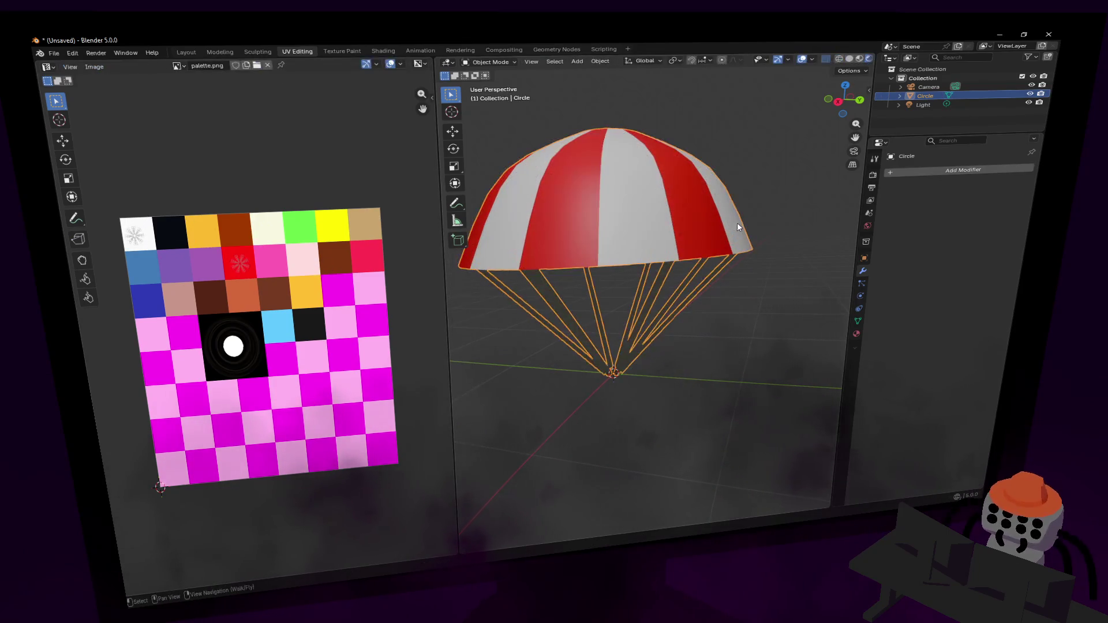
Move the cord UVs onto the pale cream swatch and check them in Material Preview shading.
{"action": "key", "text": "shift+grave"}
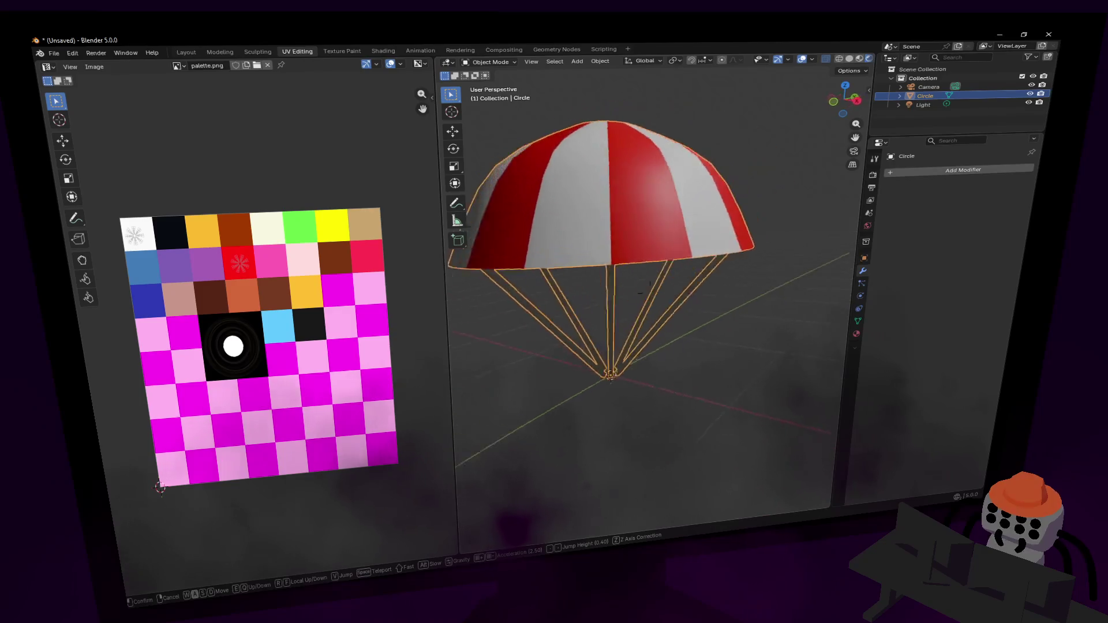
{"action": "left_click", "coordinate": [711, 242]}
{"action": "key", "text": "Tab"}
{"action": "key", "text": "g"}
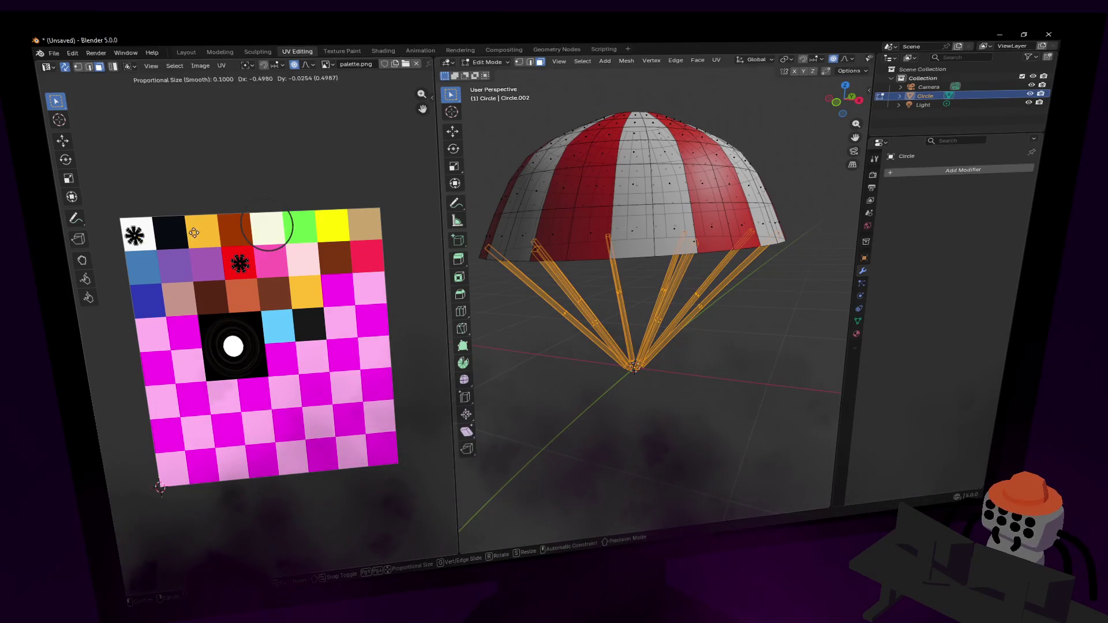
{"action": "left_click", "coordinate": [267, 226]}
{"action": "key", "text": "Tab"}
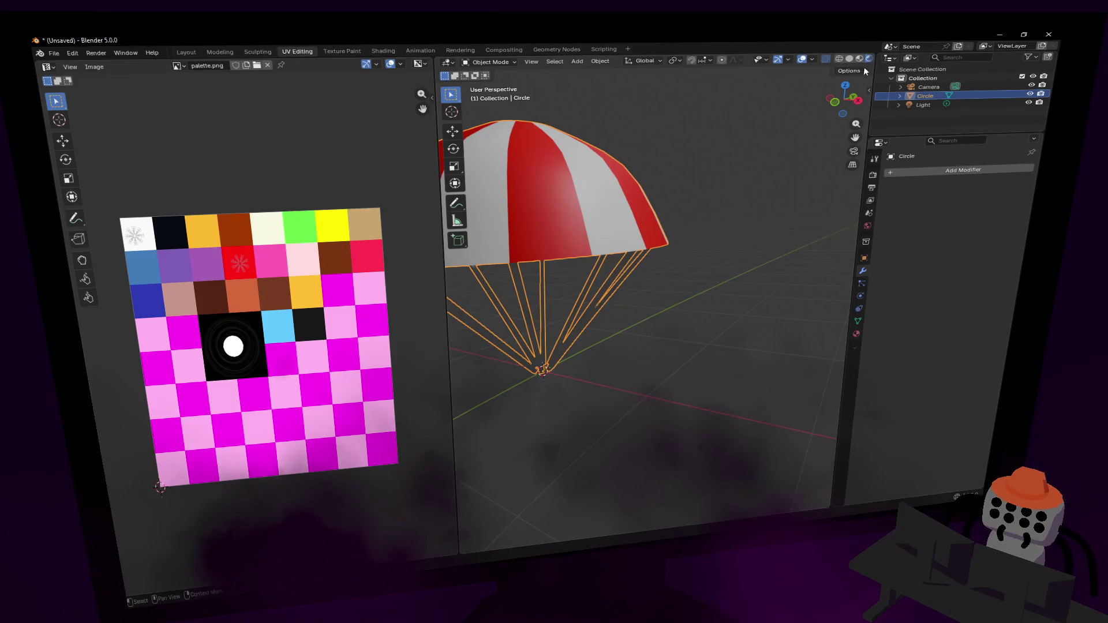
{"action": "left_click", "coordinate": [860, 60]}
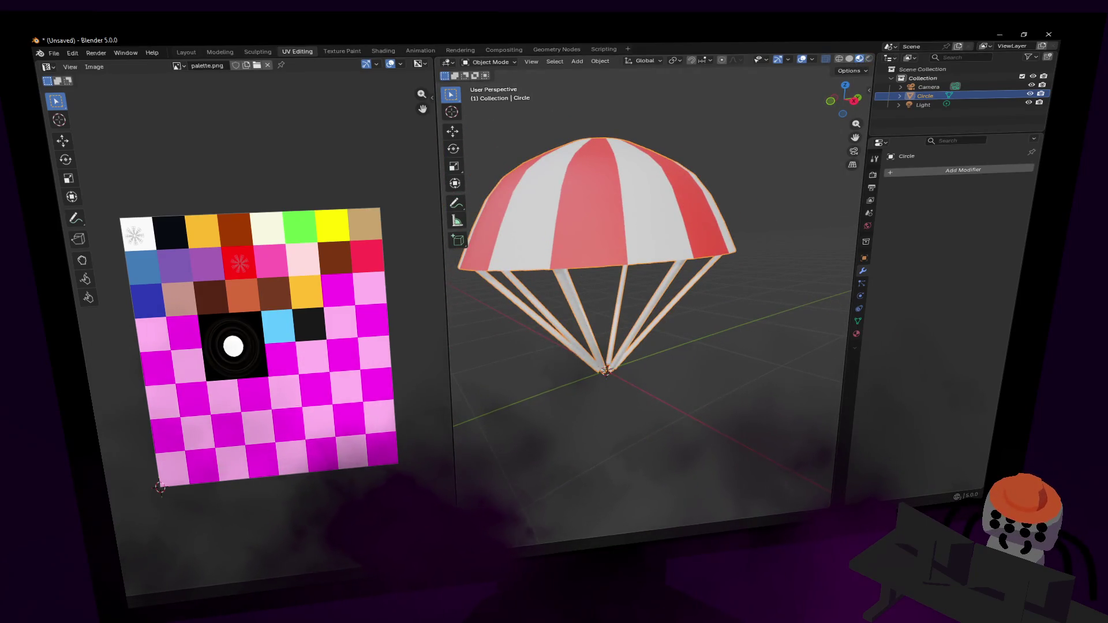
Shift the cord UVs to another palette colour and check the result.
{"action": "key", "text": "Tab"}
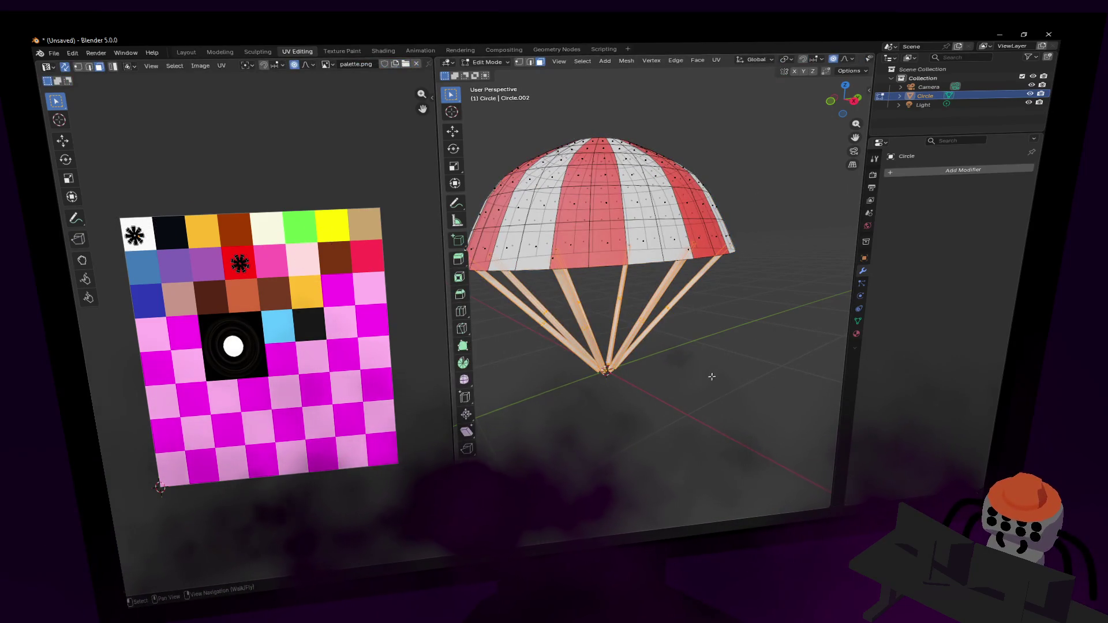
{"action": "key", "text": "g"}
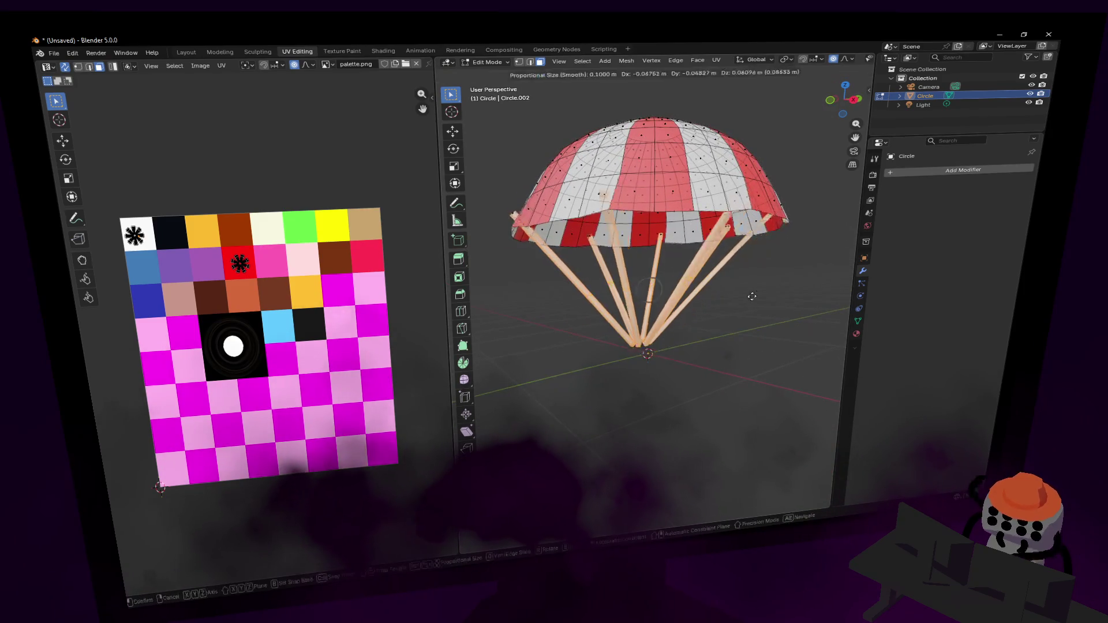
{"action": "key", "text": "Escape"}
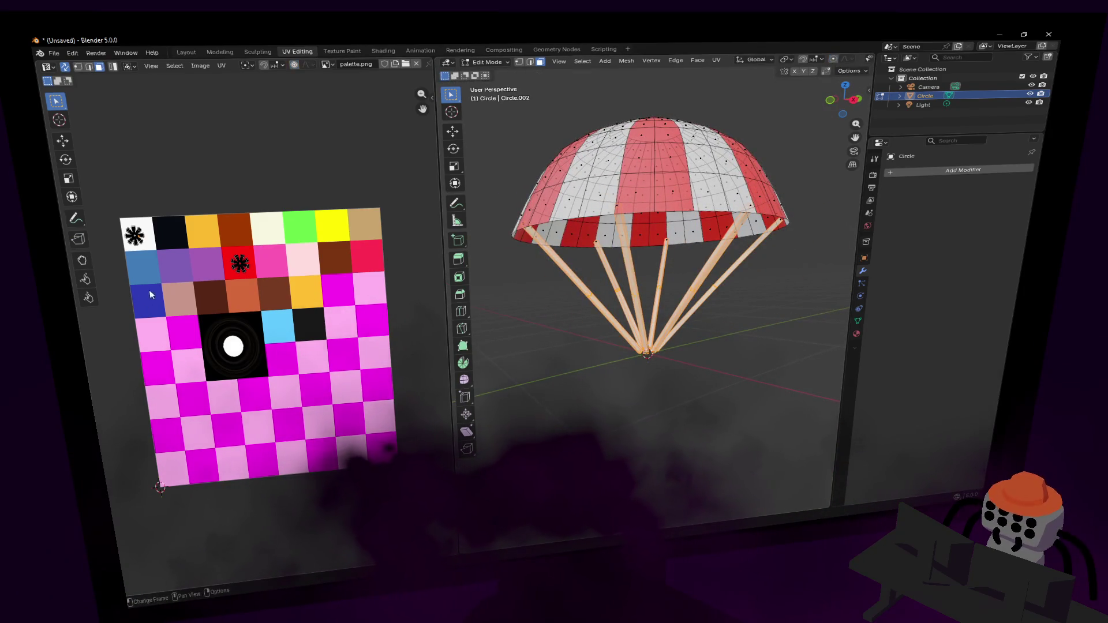
{"action": "key", "text": "g"}
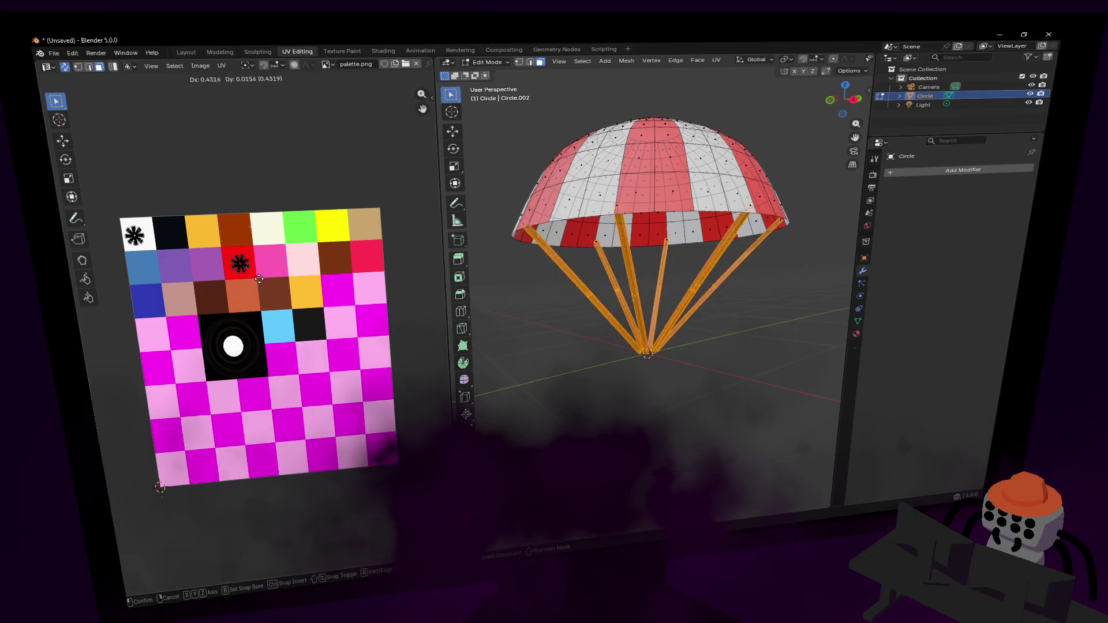
{"action": "left_click", "coordinate": [280, 278]}
{"action": "key", "text": "Tab"}
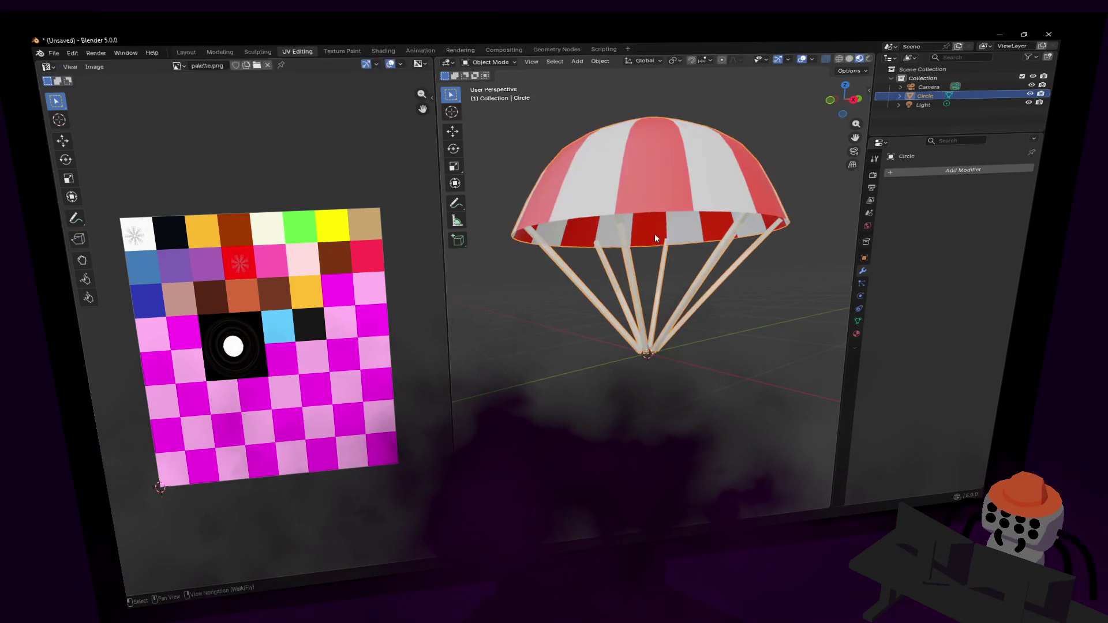
Move the cord UVs onto a dark palette square, turning the ropes dark brown.
{"action": "key", "text": "Tab"}
{"action": "key", "text": "g"}
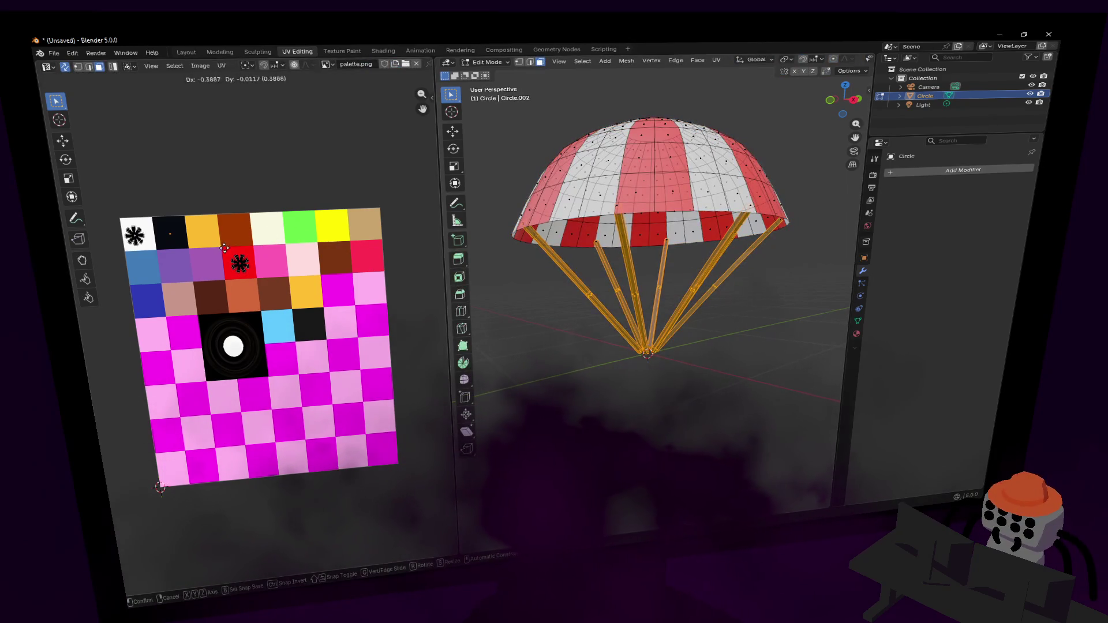
{"action": "left_click", "coordinate": [224, 248]}
{"action": "key", "text": "Tab"}
{"action": "key", "text": "shift+grave"}
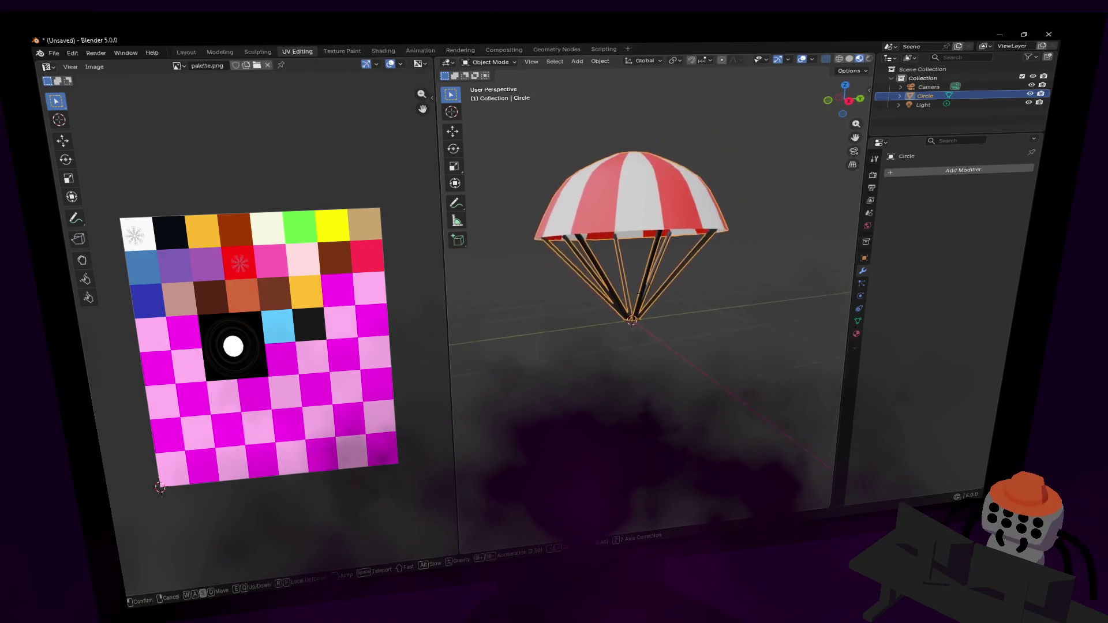
{"action": "key", "text": "s"}
{"action": "key", "text": "w"}
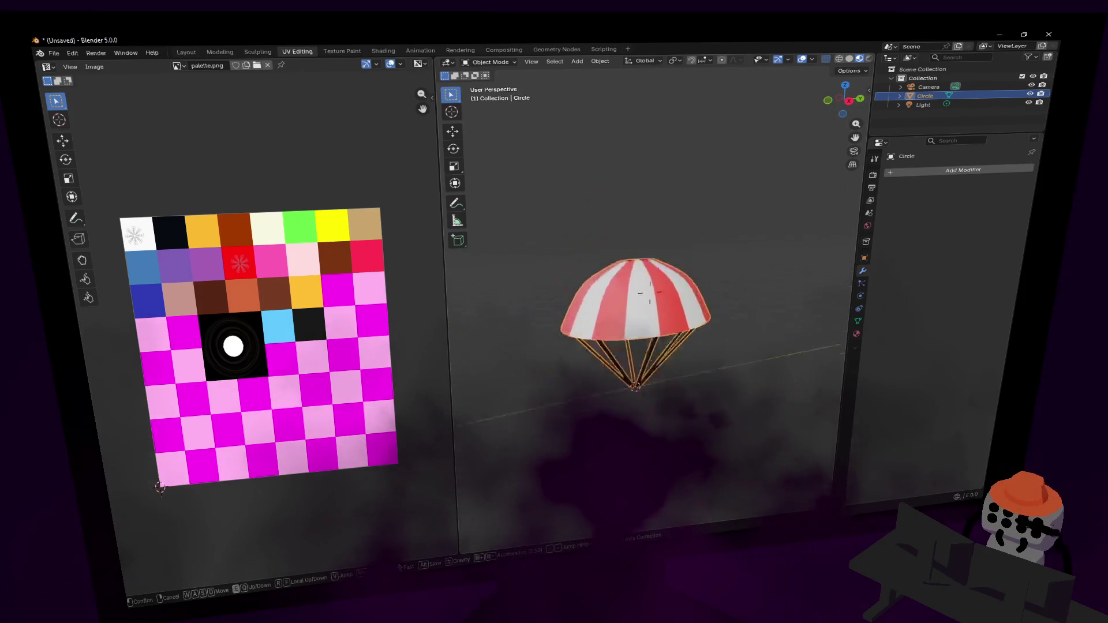
{"action": "left_click", "coordinate": [721, 259]}
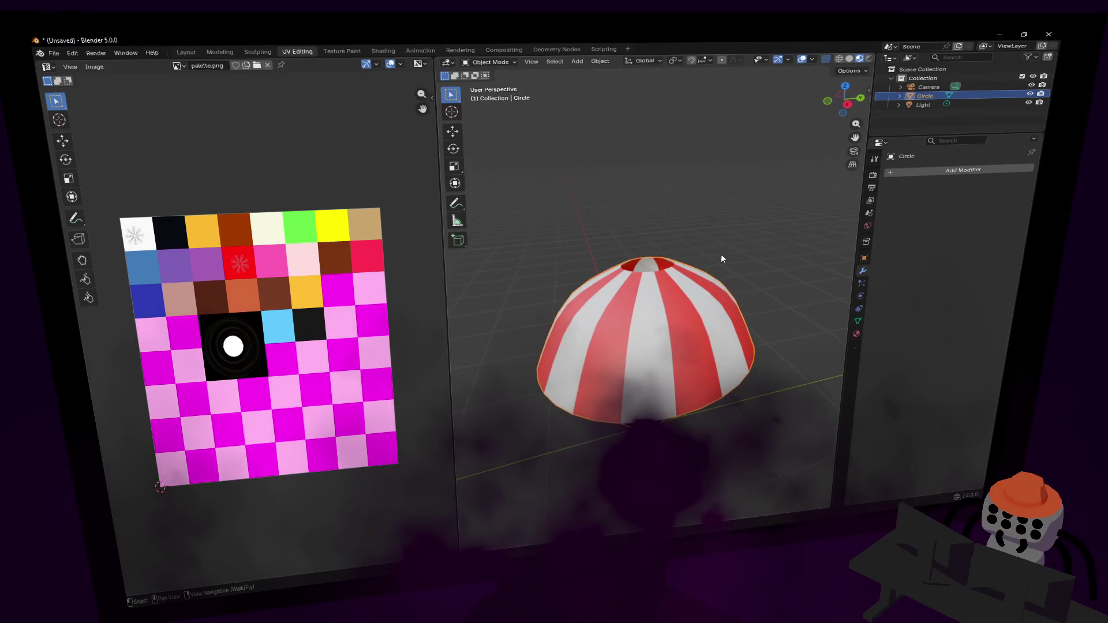
Select the dome's top edge ring and lower it along Z.
{"action": "key", "text": "Tab"}
{"action": "scroll", "coordinate": [651, 271], "scroll_direction": "up", "scroll_amount": 6}
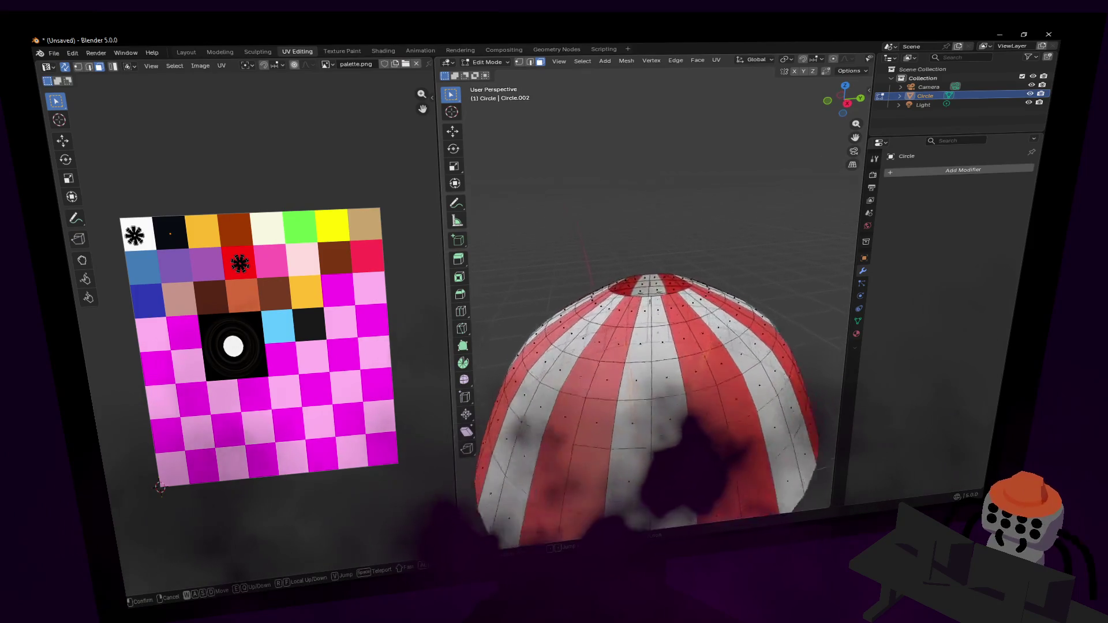
{"action": "key", "text": "c"}
{"action": "key", "text": "Escape"}
{"action": "key", "text": "2"}
{"action": "left_click", "coordinate": [650, 279], "text": "alt"}
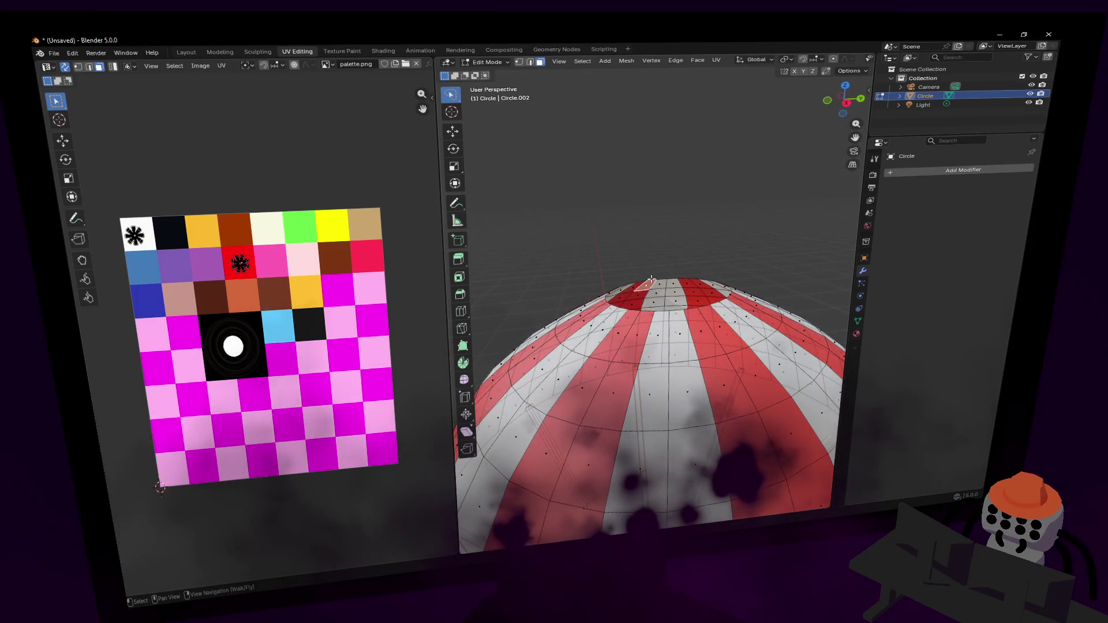
{"action": "scroll", "coordinate": [650, 280], "scroll_direction": "down", "scroll_amount": 4}
{"action": "key", "text": "g"}
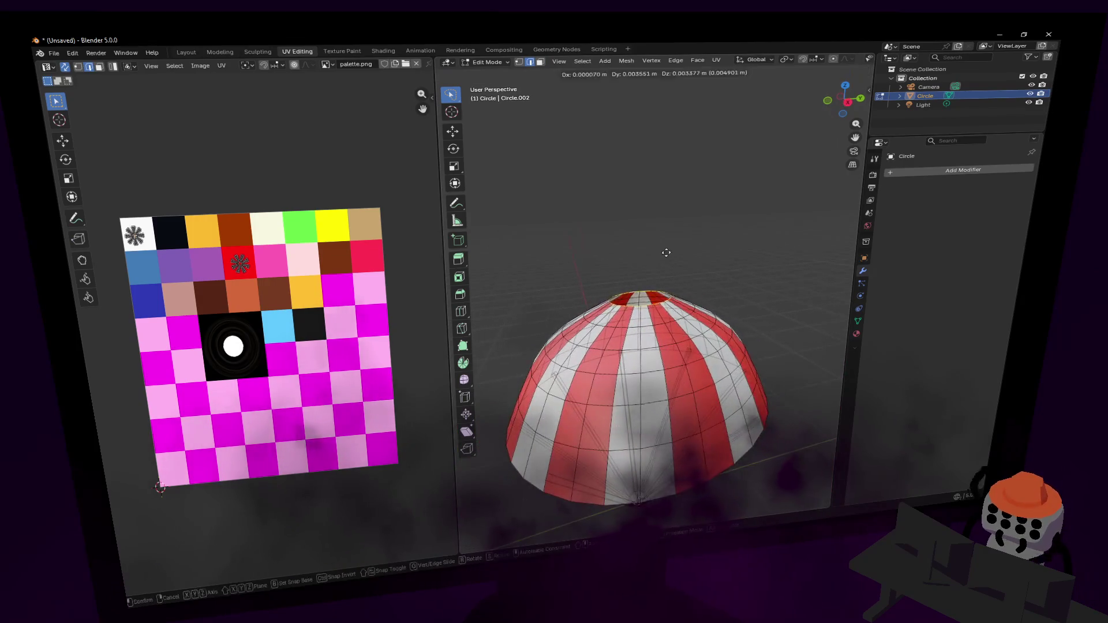
{"action": "key", "text": "z"}
{"action": "left_click", "coordinate": [658, 272]}
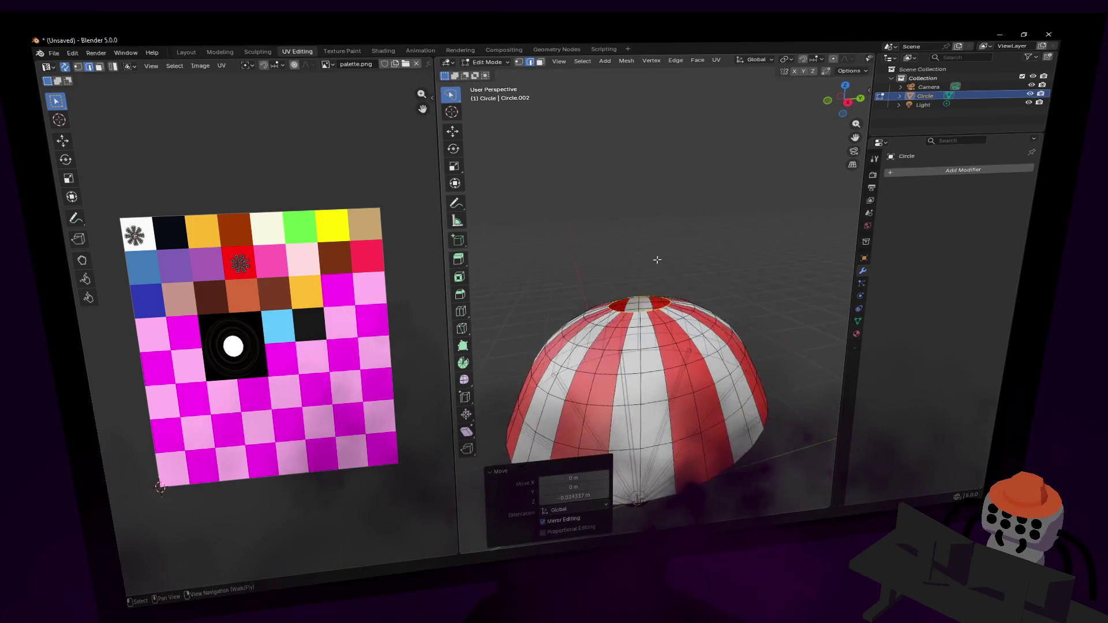
{"action": "key", "text": "Tab"}
{"action": "key", "text": "shift+grave"}
{"action": "left_click", "coordinate": [650, 292]}
Scale an upper ring out by 1.094 with Smooth proportional falloff and shift it along Z.
{"action": "key", "text": "Tab"}
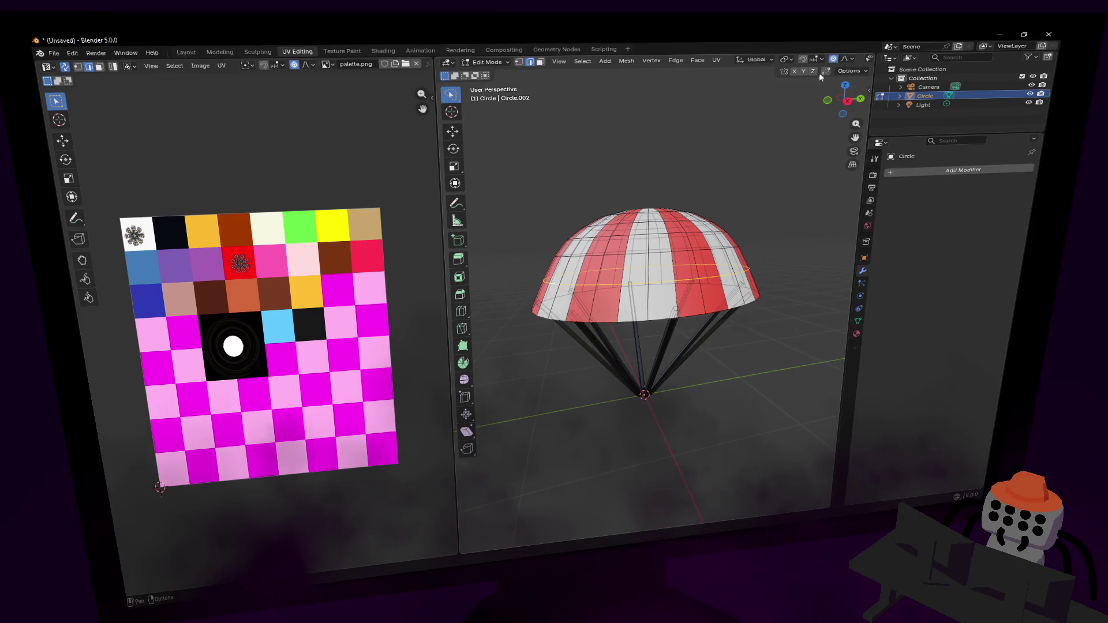
{"action": "key", "text": "g"}
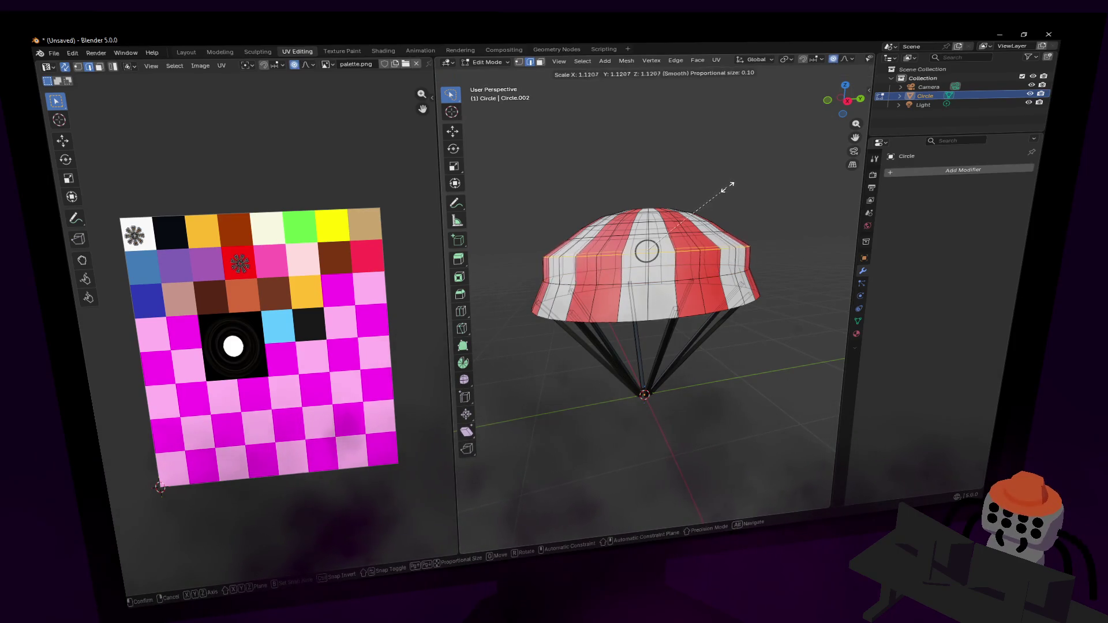
{"action": "left_click", "coordinate": [731, 185]}
{"action": "left_click", "coordinate": [849, 59]}
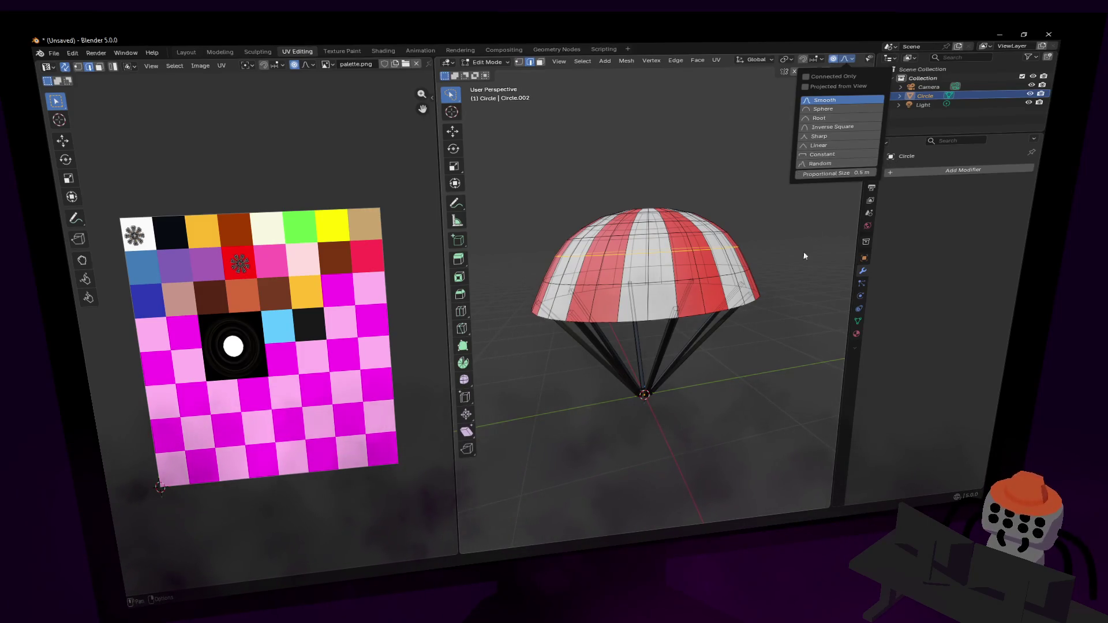
{"action": "key", "text": "s"}
{"action": "left_click", "coordinate": [789, 213]}
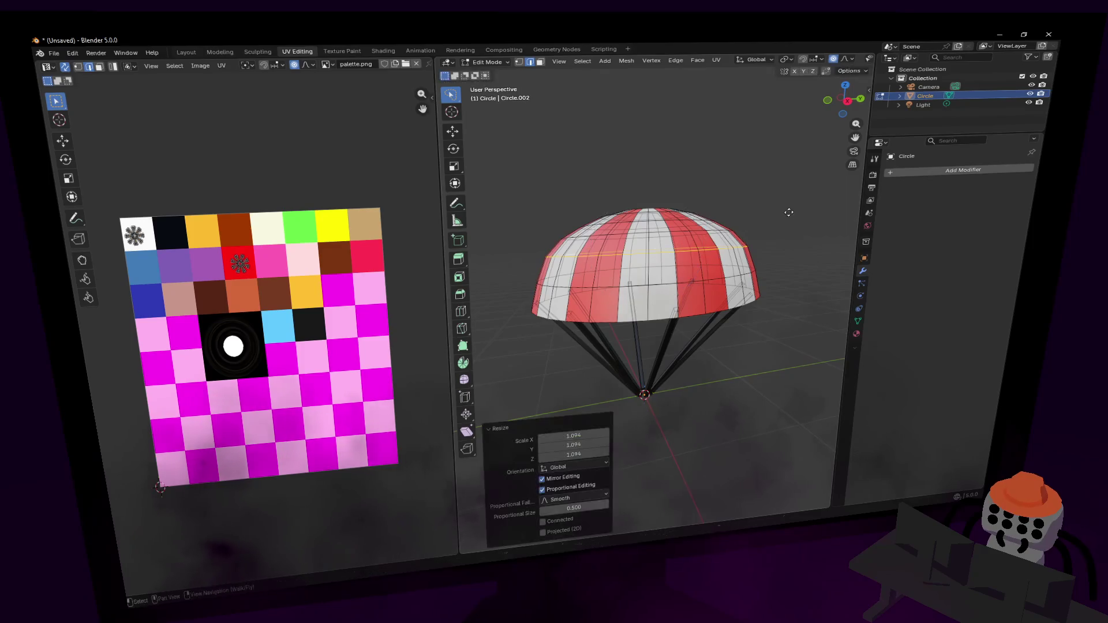
{"action": "key", "text": "g"}
{"action": "key", "text": "z"}
{"action": "left_click", "coordinate": [789, 217]}
{"action": "key", "text": "Tab"}
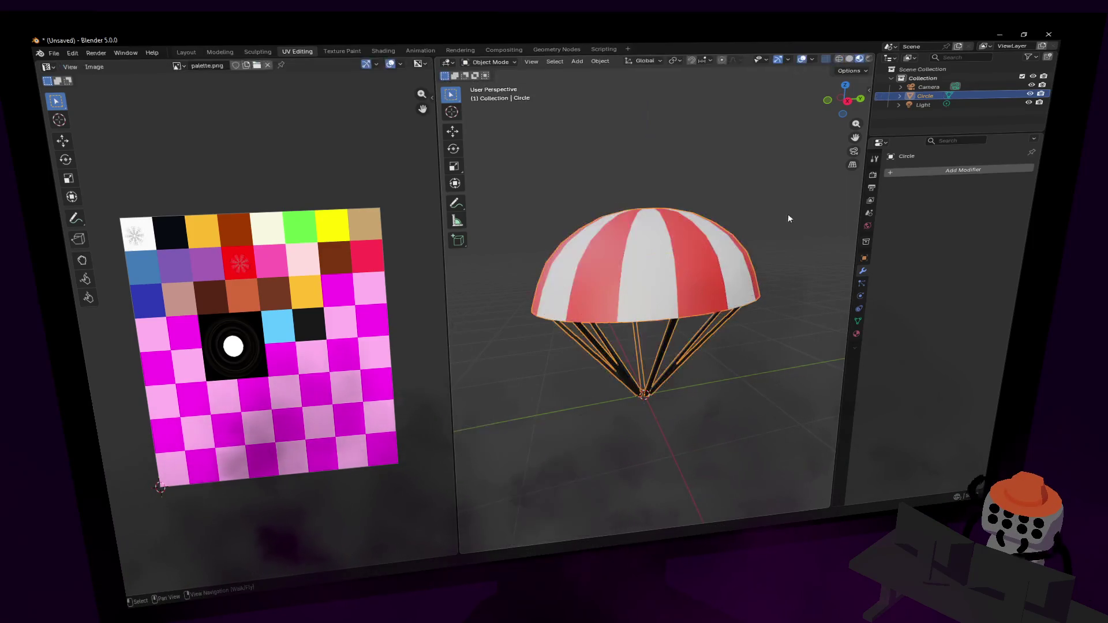
{"action": "scroll", "coordinate": [776, 260], "scroll_direction": "down", "scroll_amount": 2}
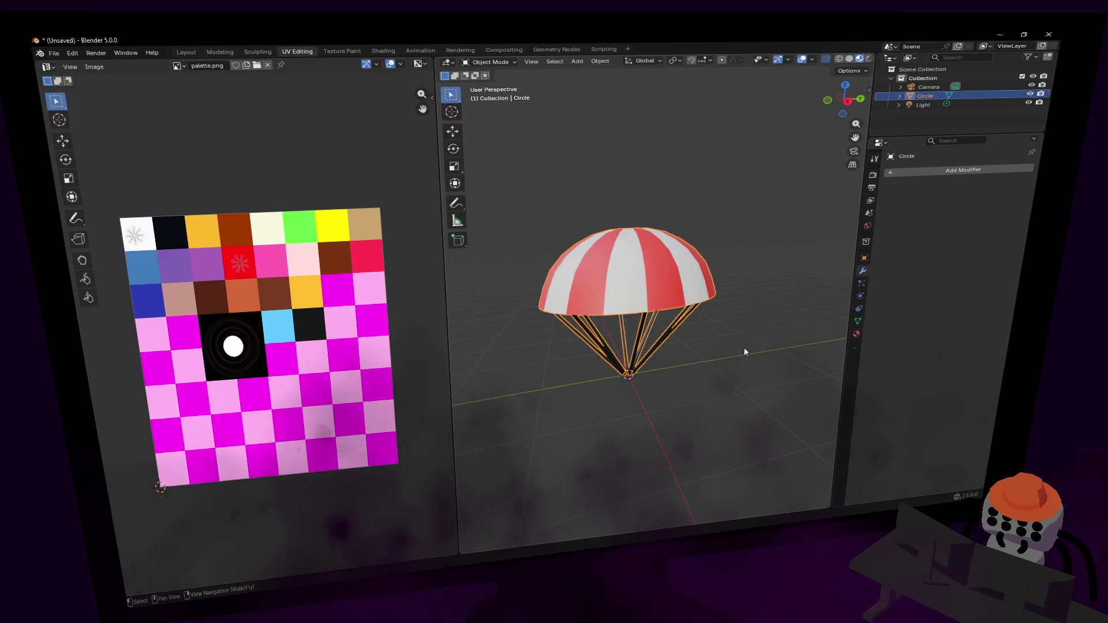
{"action": "left_click", "coordinate": [727, 334]}
{"action": "left_click", "coordinate": [662, 261]}
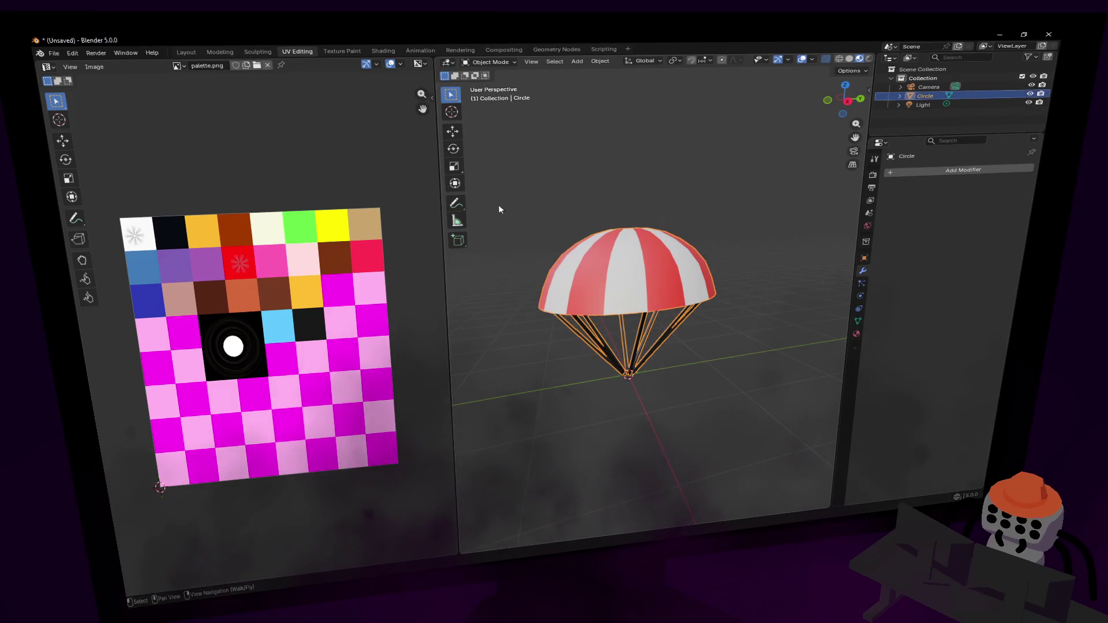
{"action": "left_click", "coordinate": [54, 58]}
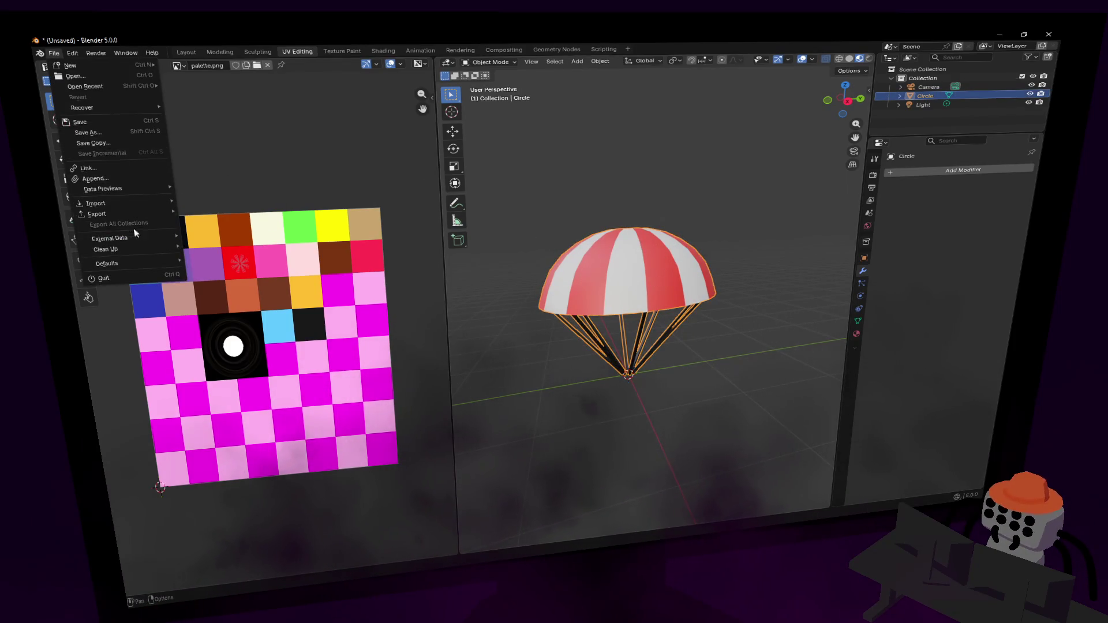
{"action": "mouse_move", "coordinate": [138, 215]}
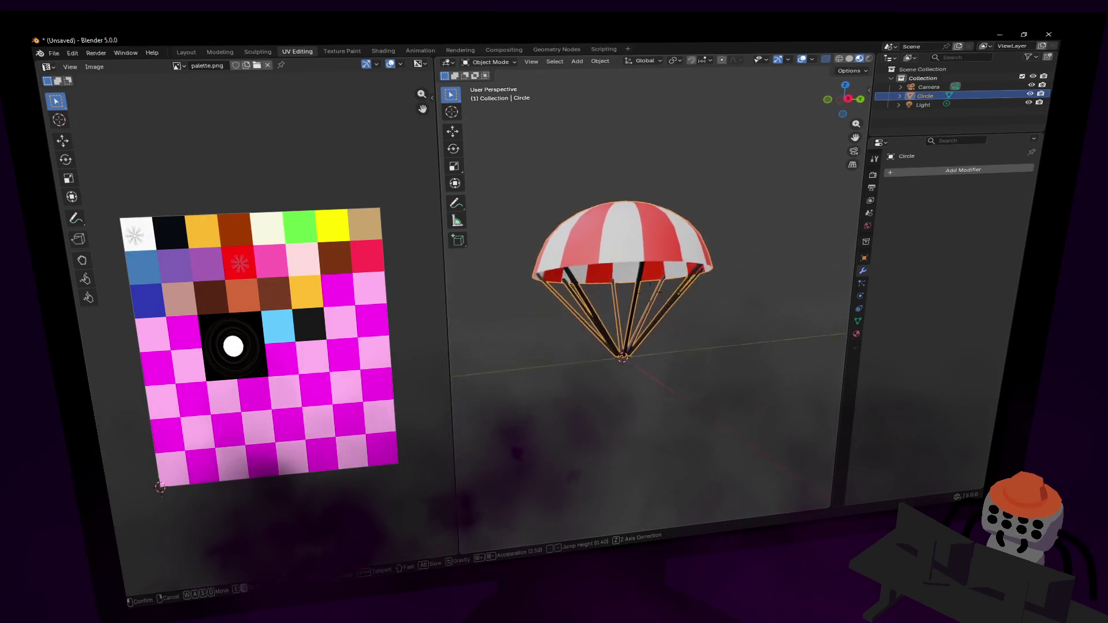
{"action": "left_click", "coordinate": [602, 236]}
{"action": "key", "text": "Tab"}
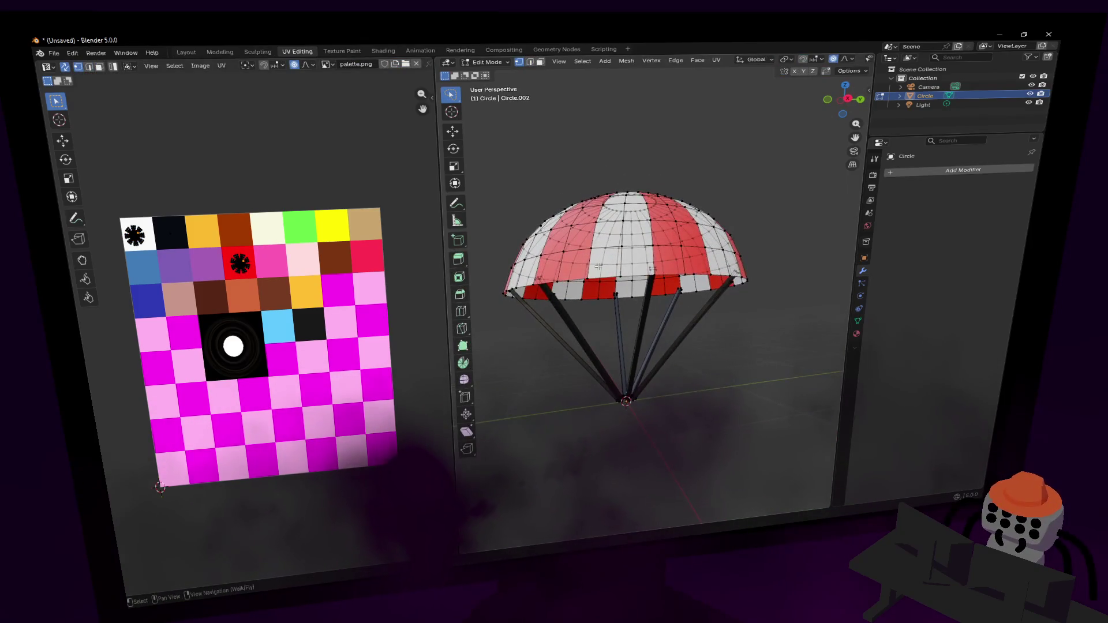
Lower the canopy's rim vertices along Z with proportional editing.
{"action": "key", "text": "shift+grave"}
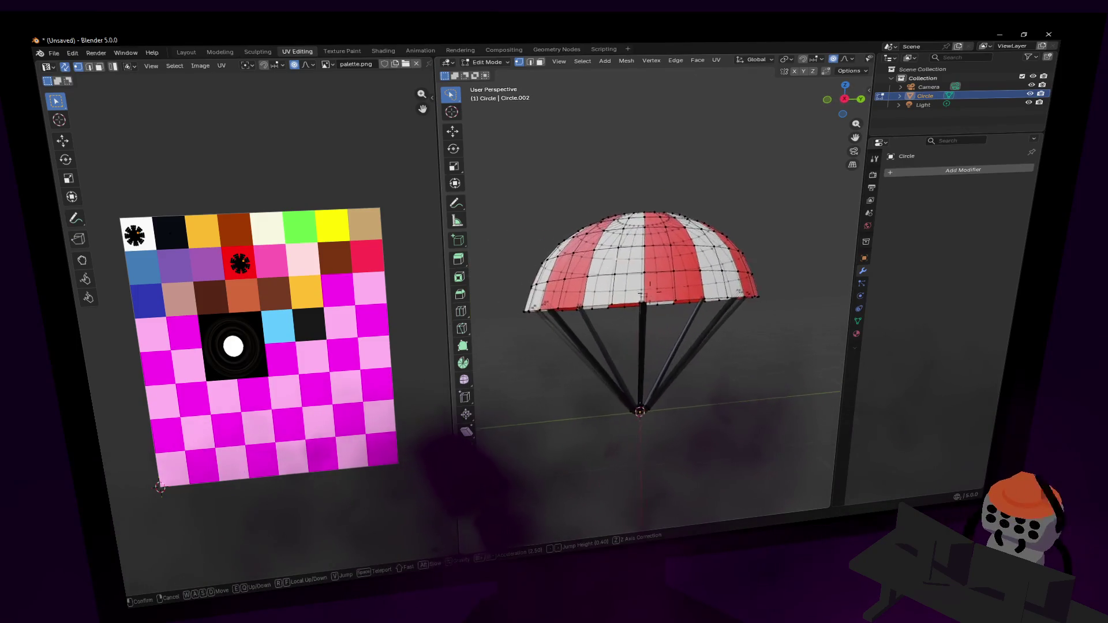
{"action": "left_click", "coordinate": [598, 297]}
{"action": "key", "text": "shift+grave"}
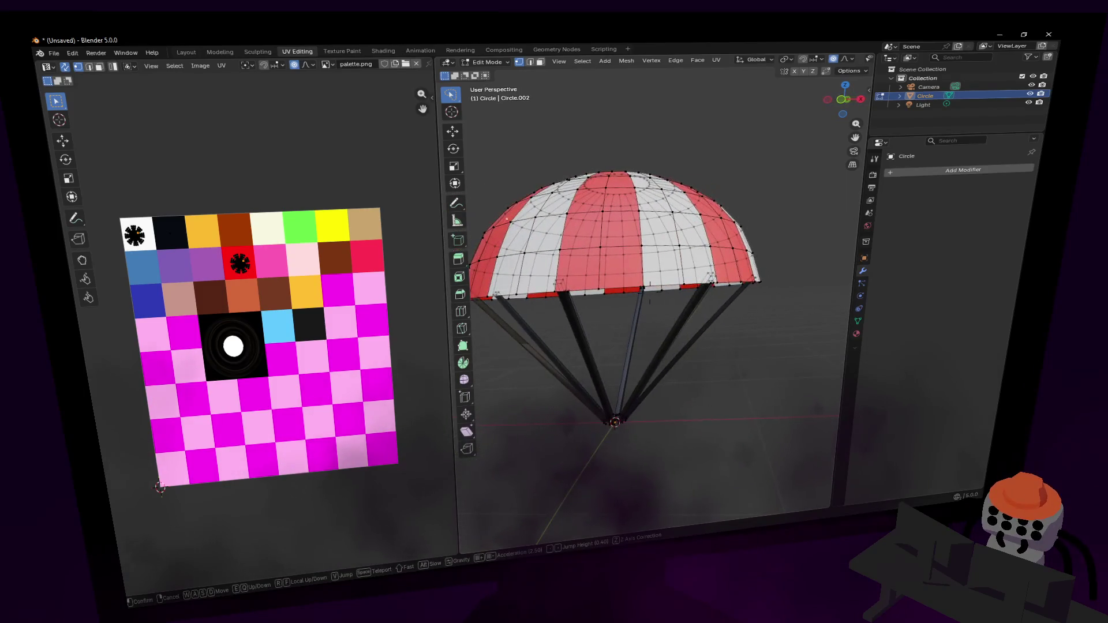
{"action": "left_click", "coordinate": [636, 318]}
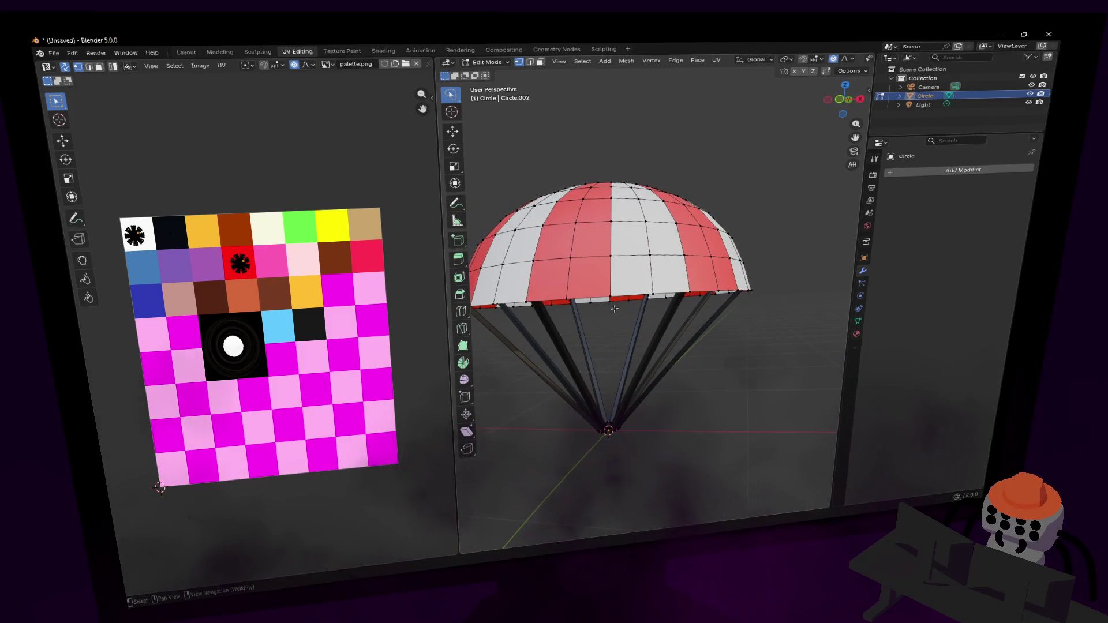
{"action": "key", "text": "shift+grave"}
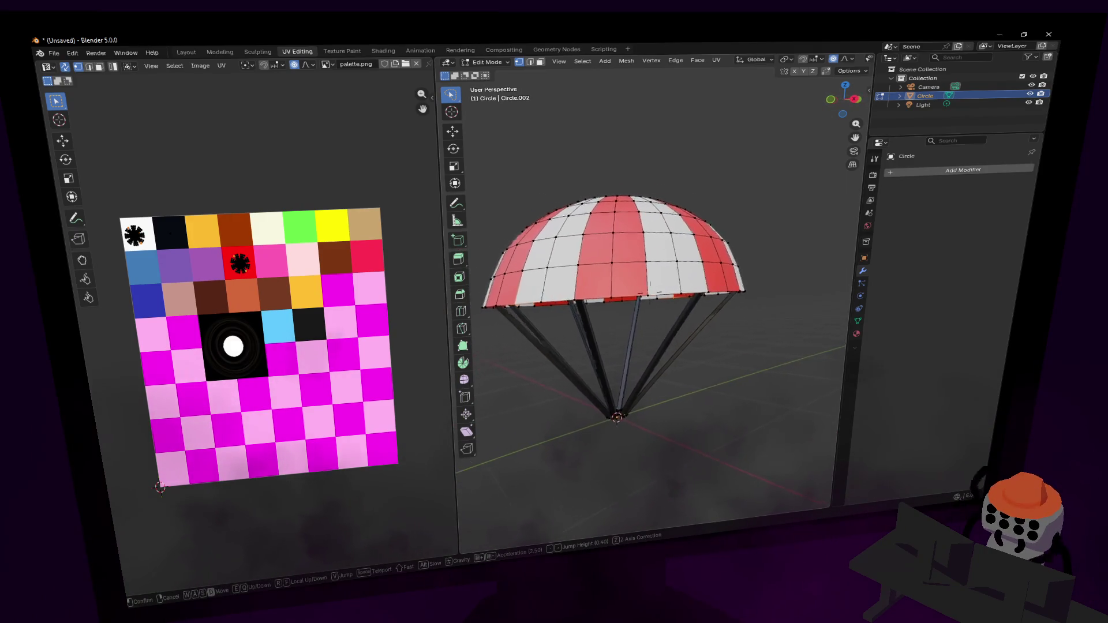
{"action": "left_click", "coordinate": [640, 292]}
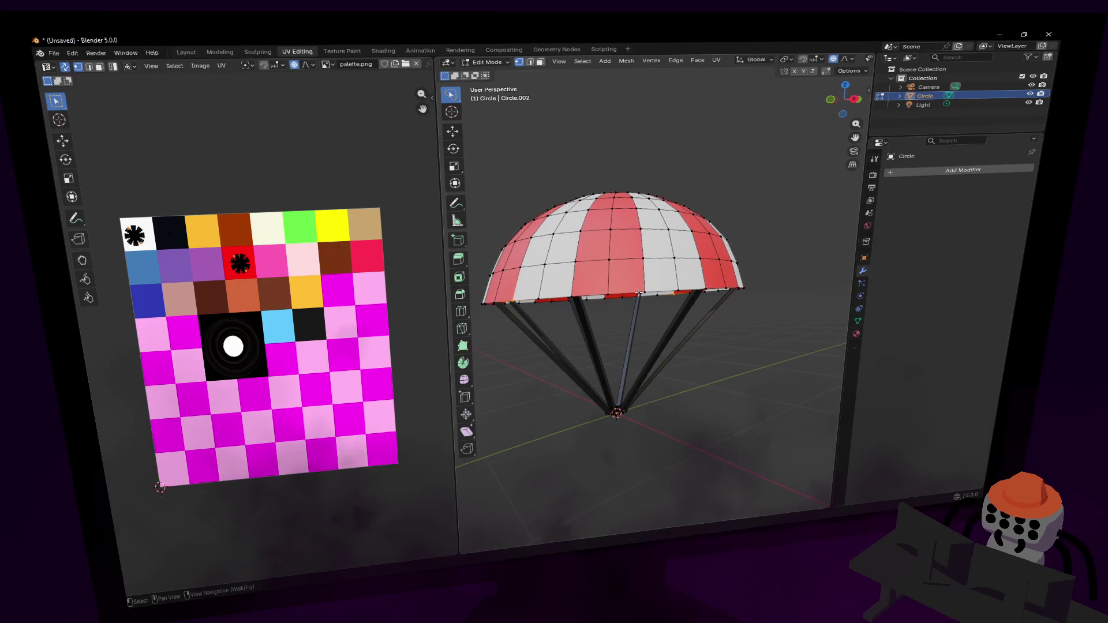
{"action": "key", "text": "shift+grave"}
{"action": "left_click", "coordinate": [606, 314]}
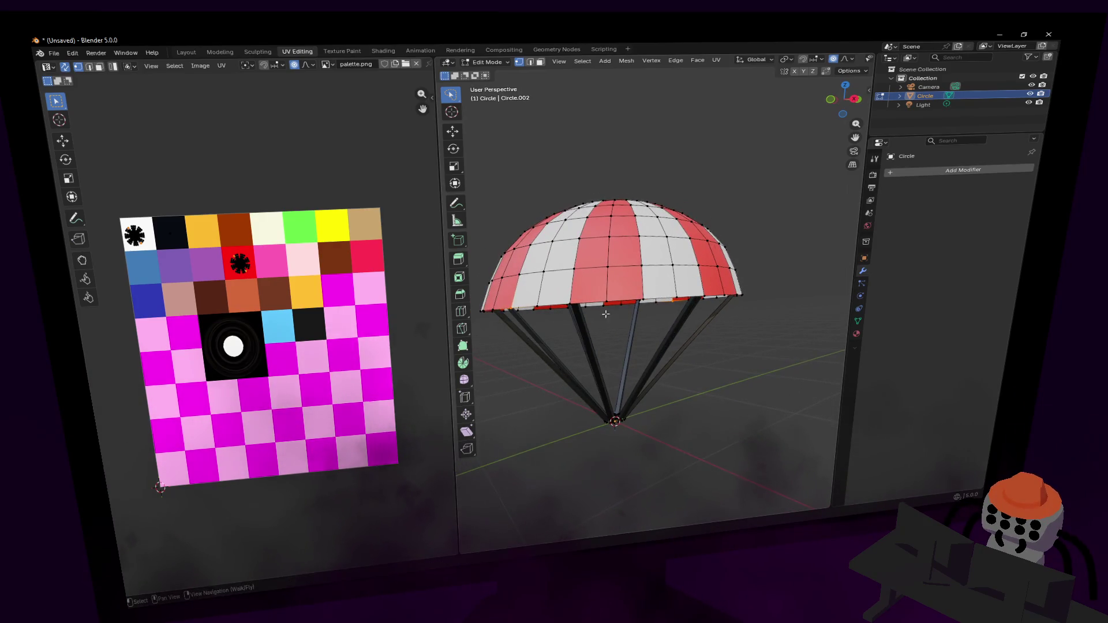
{"action": "key", "text": "shift+grave"}
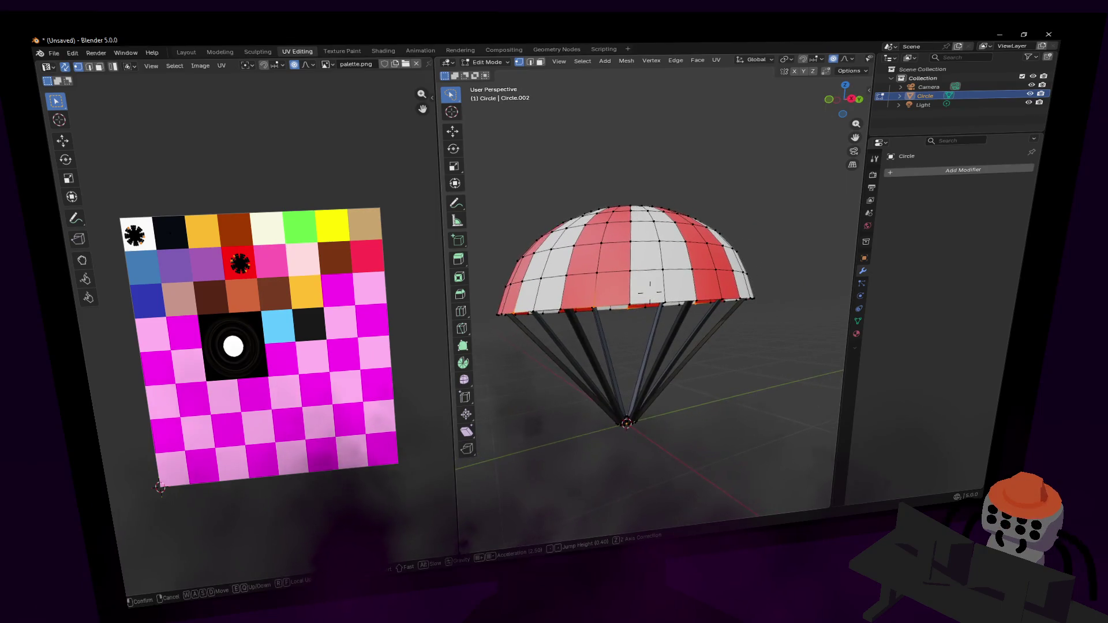
{"action": "left_click", "coordinate": [635, 314]}
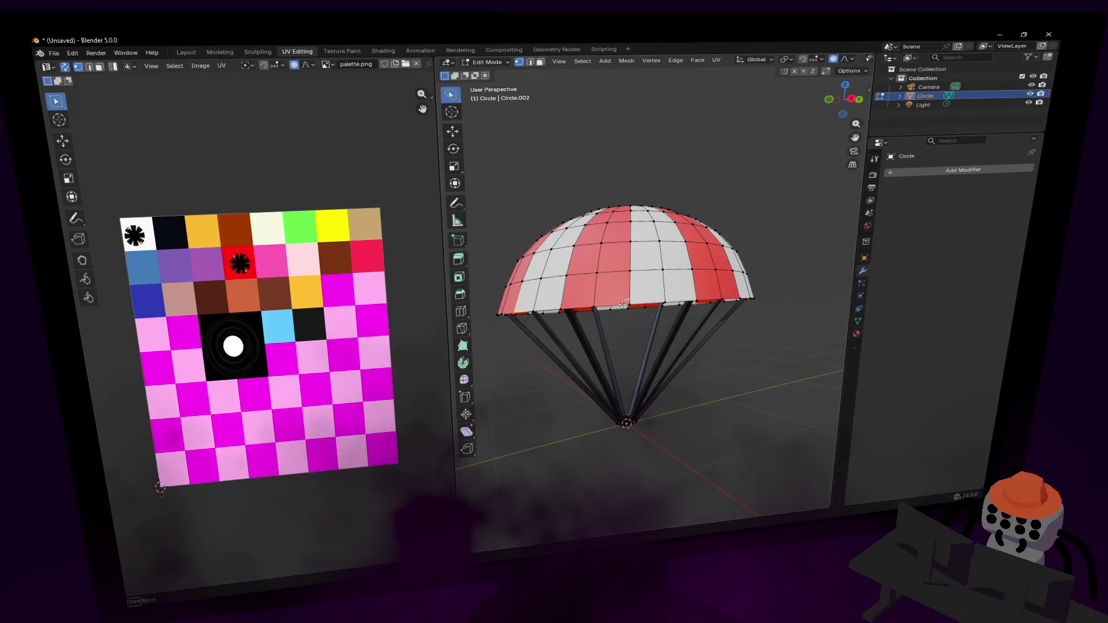
{"action": "key", "text": "shift+grave"}
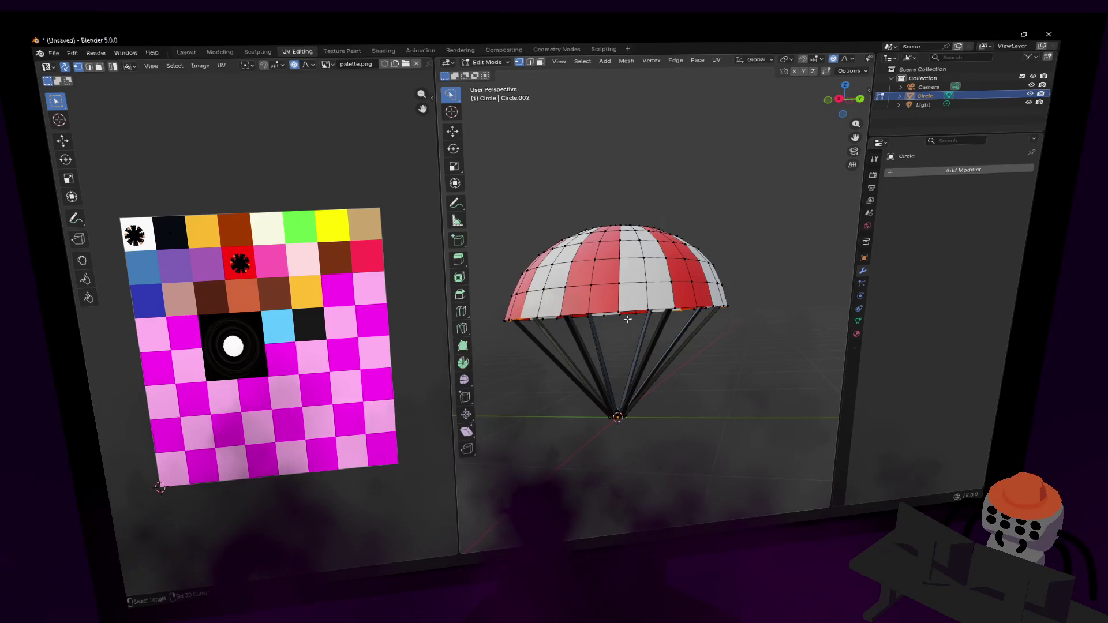
{"action": "left_click", "coordinate": [608, 307]}
{"action": "key", "text": "shift+grave"}
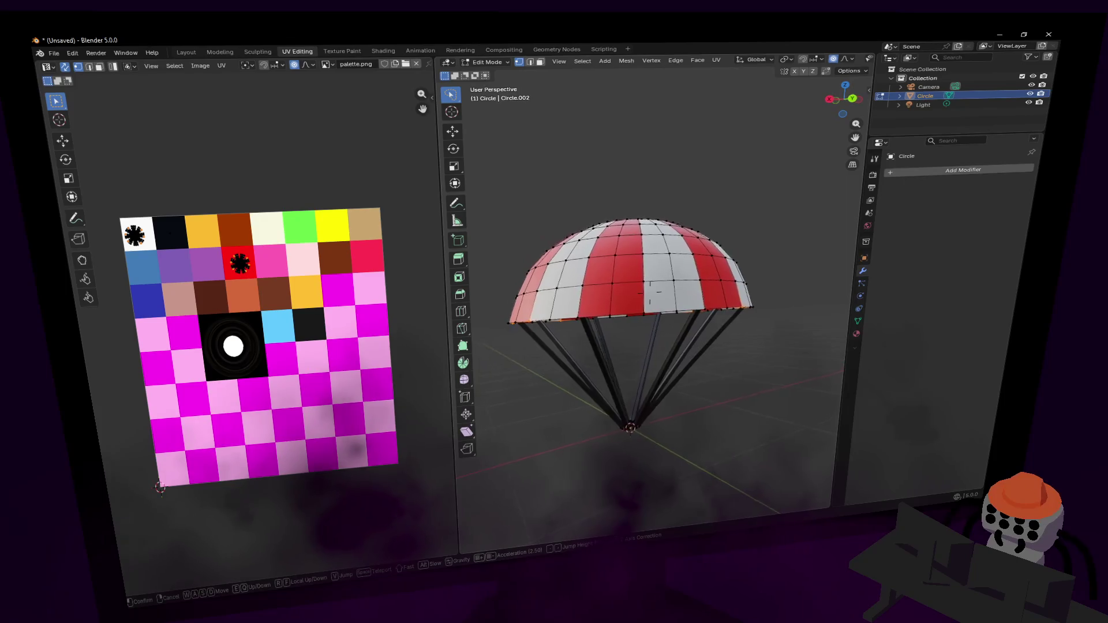
{"action": "left_click", "coordinate": [640, 304]}
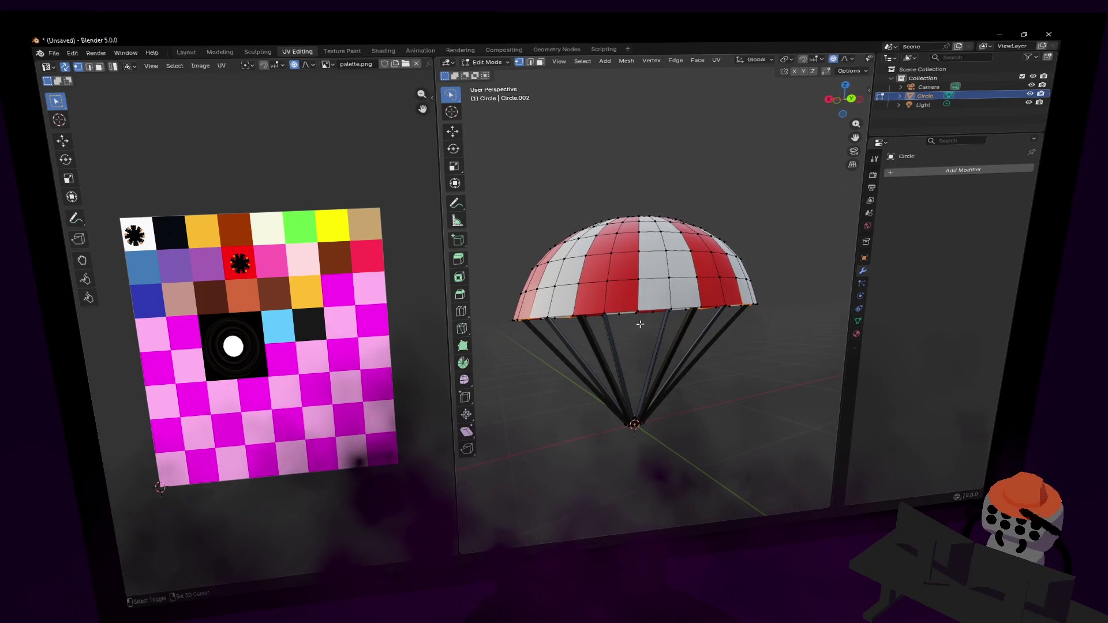
{"action": "key", "text": "shift+grave"}
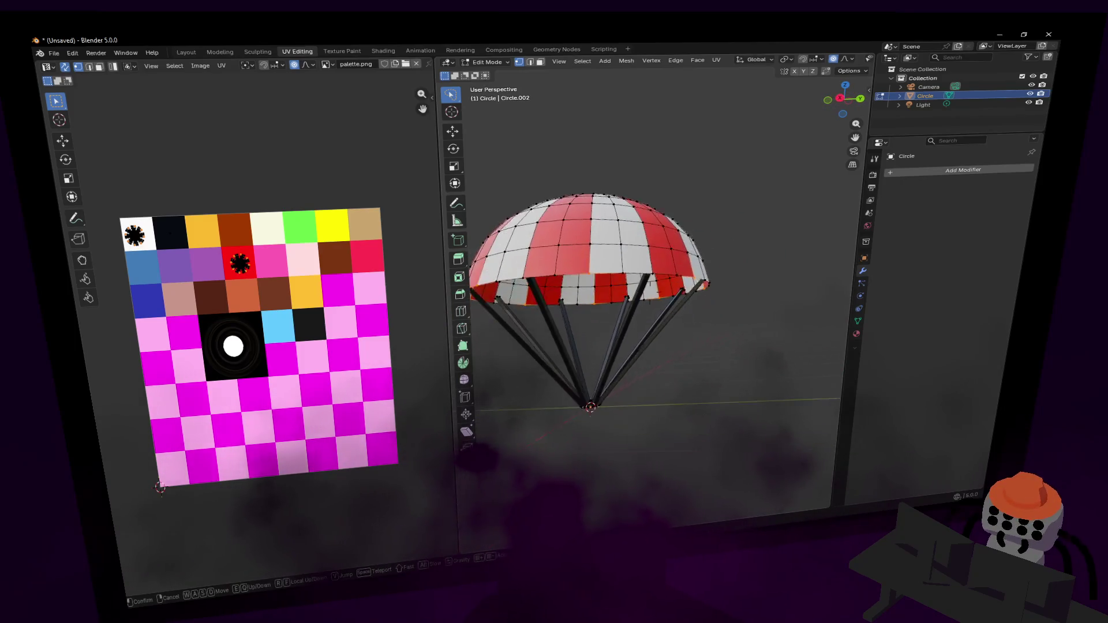
{"action": "left_click", "coordinate": [642, 301]}
{"action": "key", "text": "g"}
{"action": "key", "text": "z"}
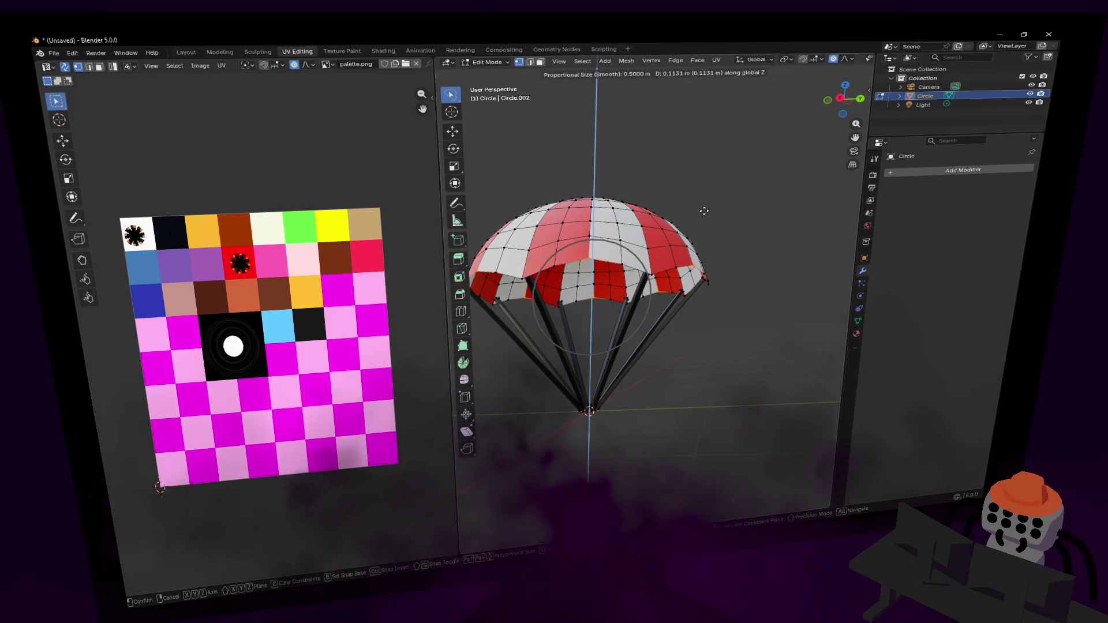
{"action": "key", "text": "Return"}
{"action": "key", "text": "Tab"}
Select the entire parachute mesh and scale it down slightly, to about 0.95.
{"action": "key", "text": "shift+grave"}
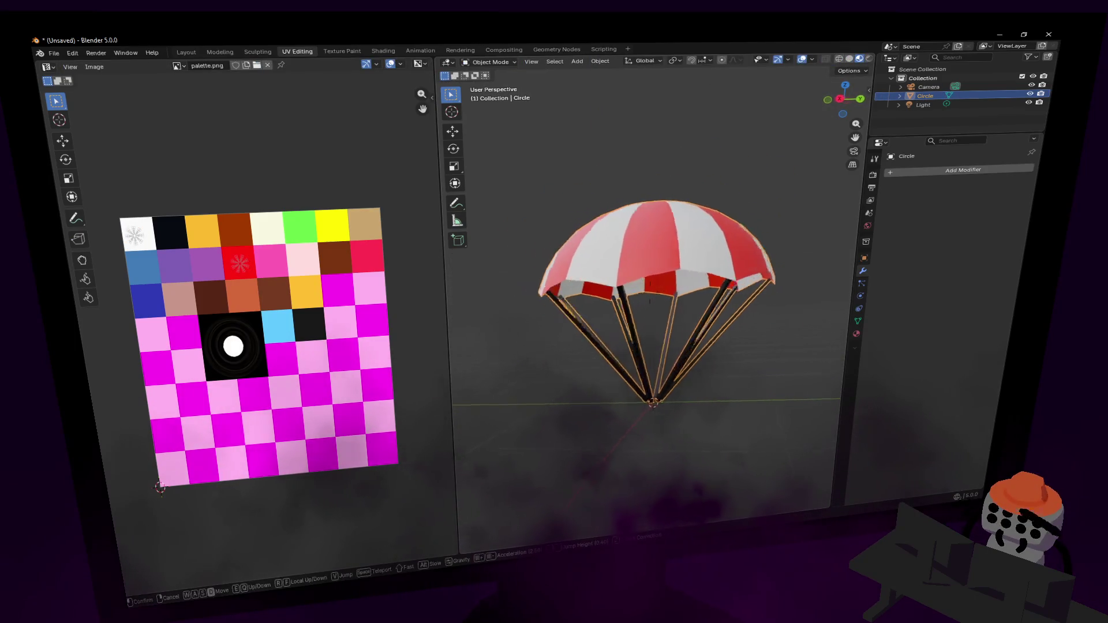
{"action": "key", "text": "d"}
{"action": "left_click", "coordinate": [650, 284]}
{"action": "key", "text": "Tab"}
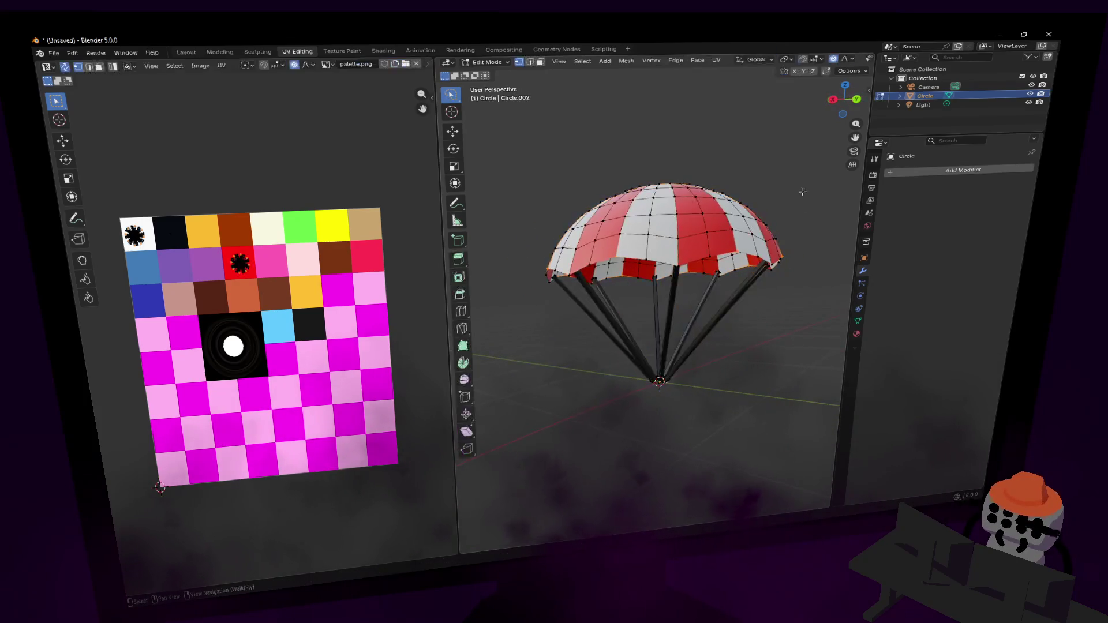
{"action": "key", "text": "a"}
{"action": "key", "text": "s"}
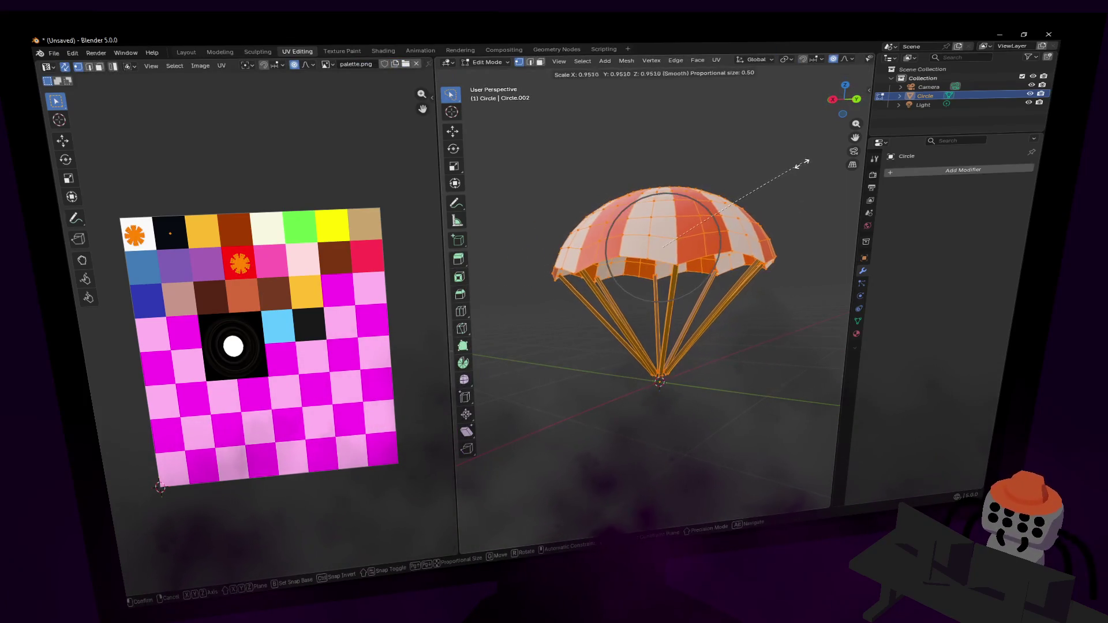
{"action": "key", "text": "x"}
{"action": "left_click", "coordinate": [724, 223]}
{"action": "key", "text": "Tab"}
{"action": "key", "text": "shift+grave"}
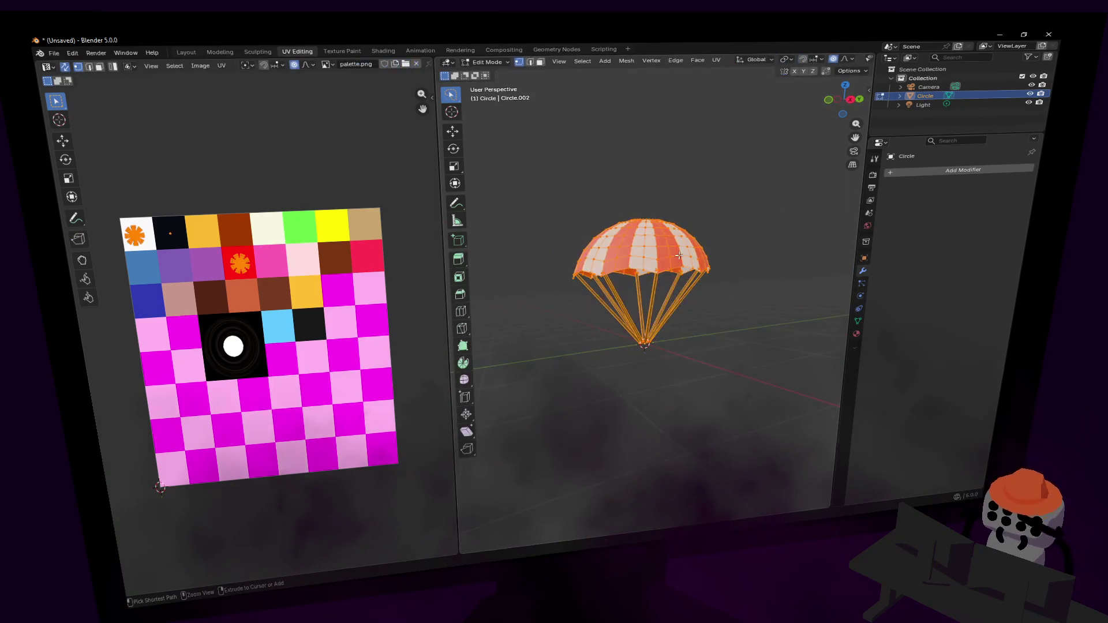
{"action": "left_click", "coordinate": [648, 268]}
{"action": "left_click", "coordinate": [708, 219]}
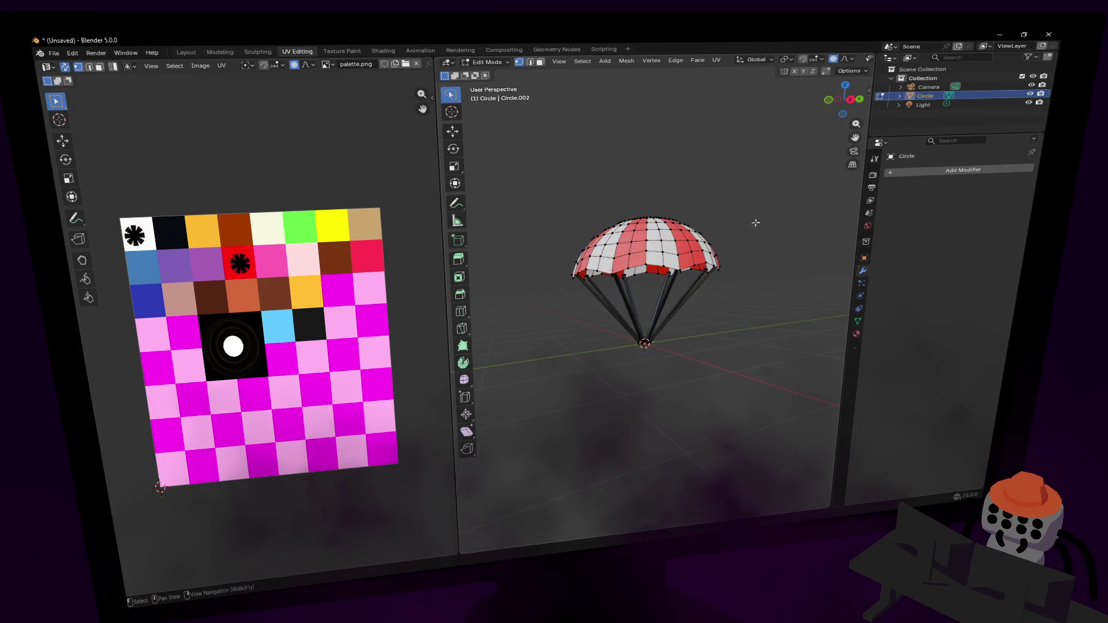
Select the parachute object and export it through File > Export > FBX (.fbx).
{"action": "left_click", "coordinate": [605, 239]}
{"action": "left_click", "coordinate": [54, 53]}
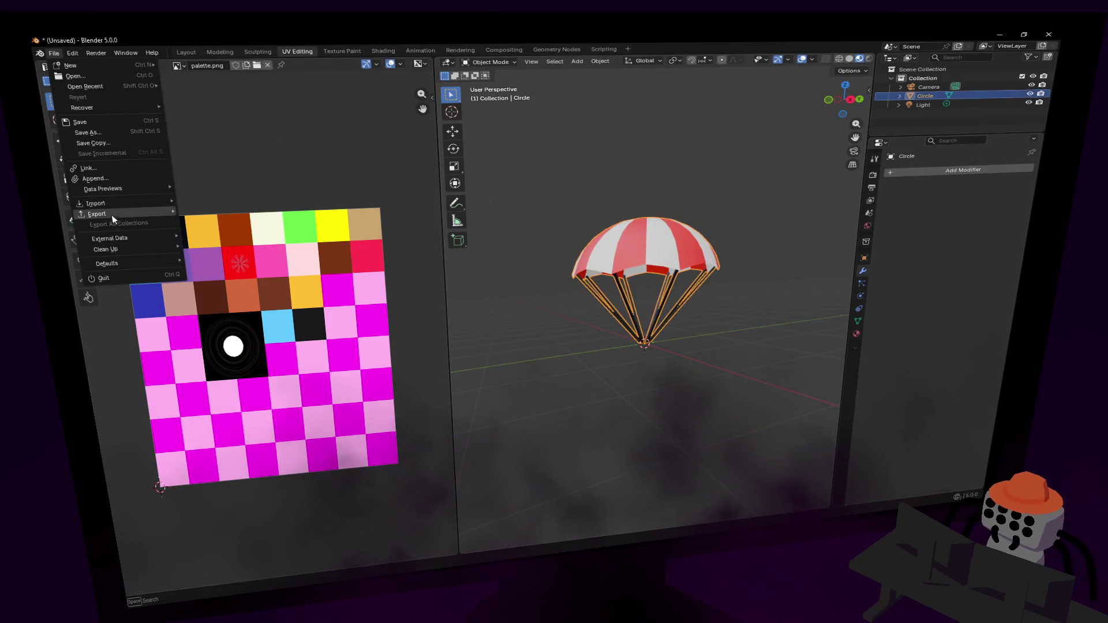
{"action": "mouse_move", "coordinate": [116, 218]}
{"action": "left_click", "coordinate": [223, 295]}
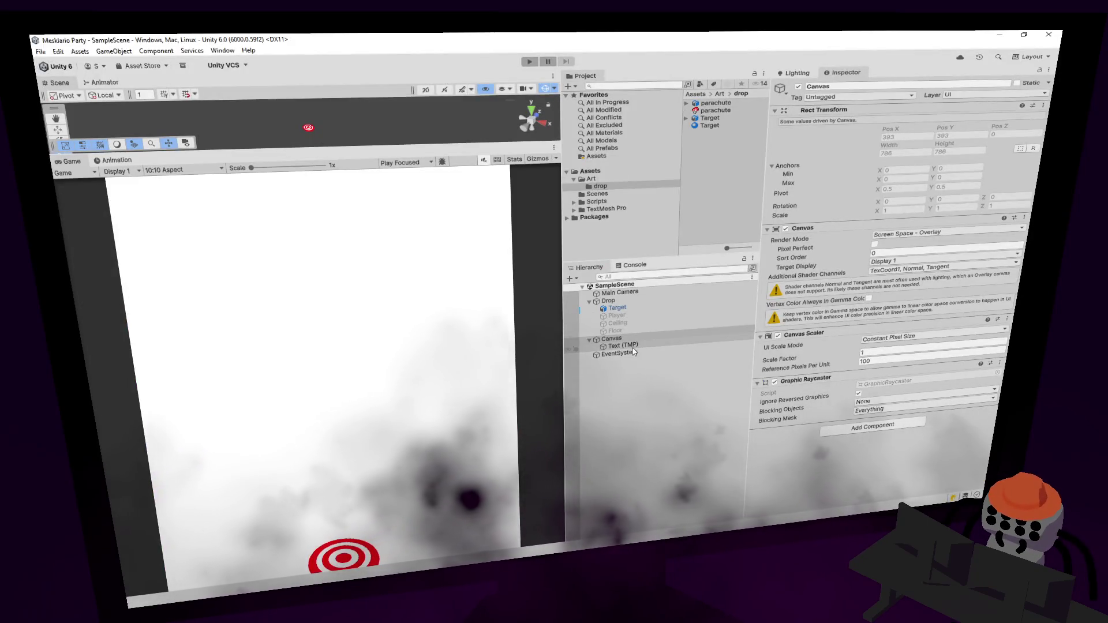
Enable the Player object and re-import the parachute model with Convert Units turned off.
{"action": "left_click", "coordinate": [626, 308]}
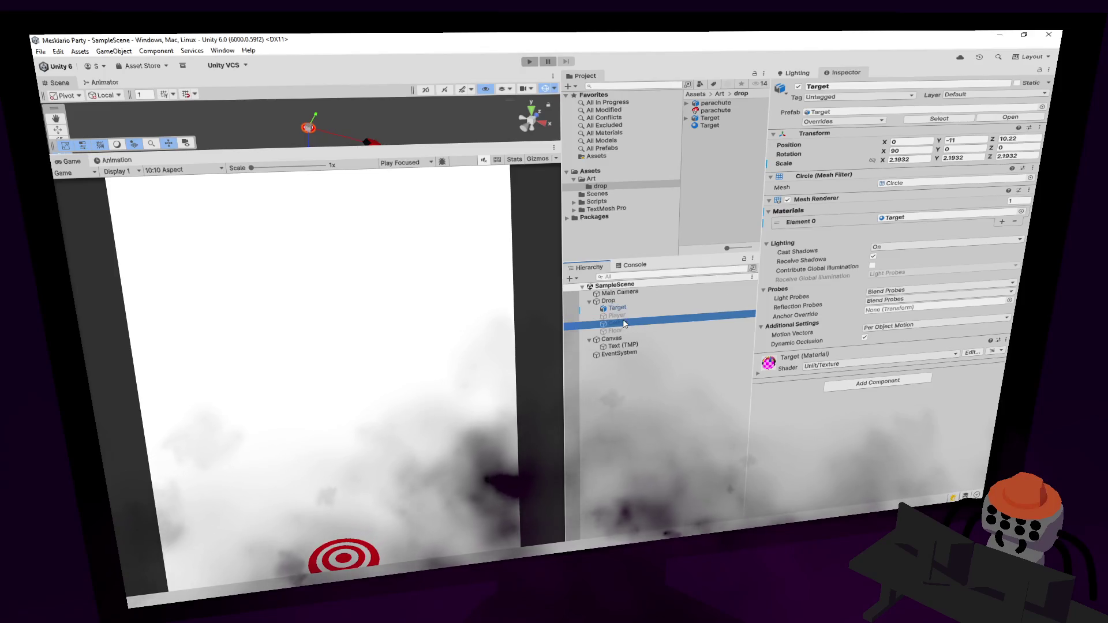
{"action": "left_click", "coordinate": [617, 316]}
{"action": "left_click", "coordinate": [799, 86]}
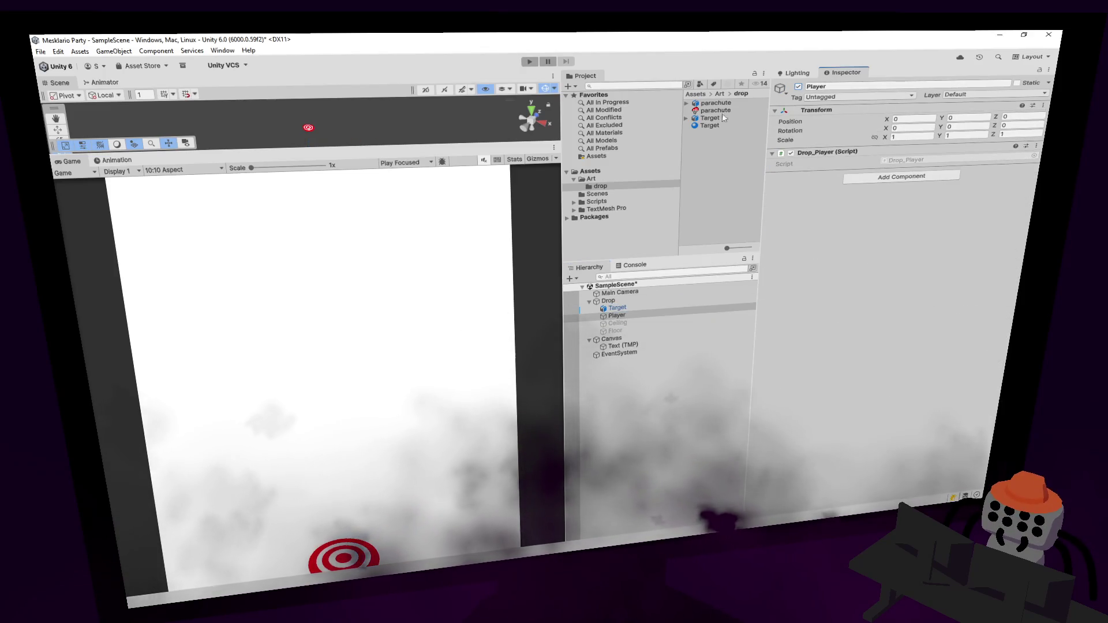
{"action": "left_click", "coordinate": [716, 102]}
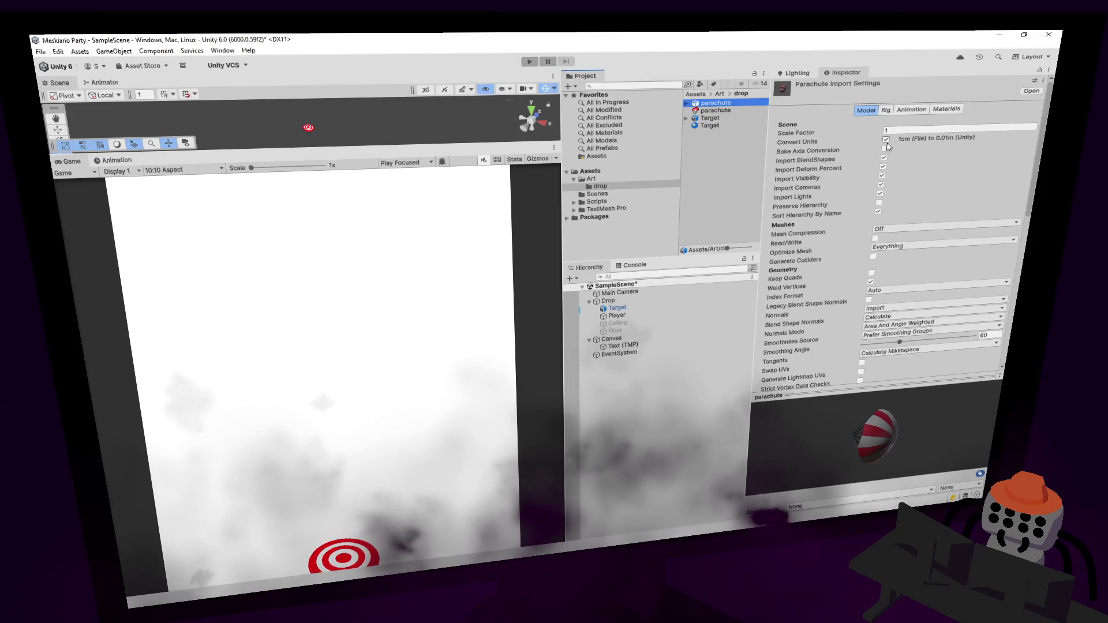
{"action": "left_click", "coordinate": [886, 139]}
{"action": "scroll", "coordinate": [967, 350], "scroll_direction": "down", "scroll_amount": 3}
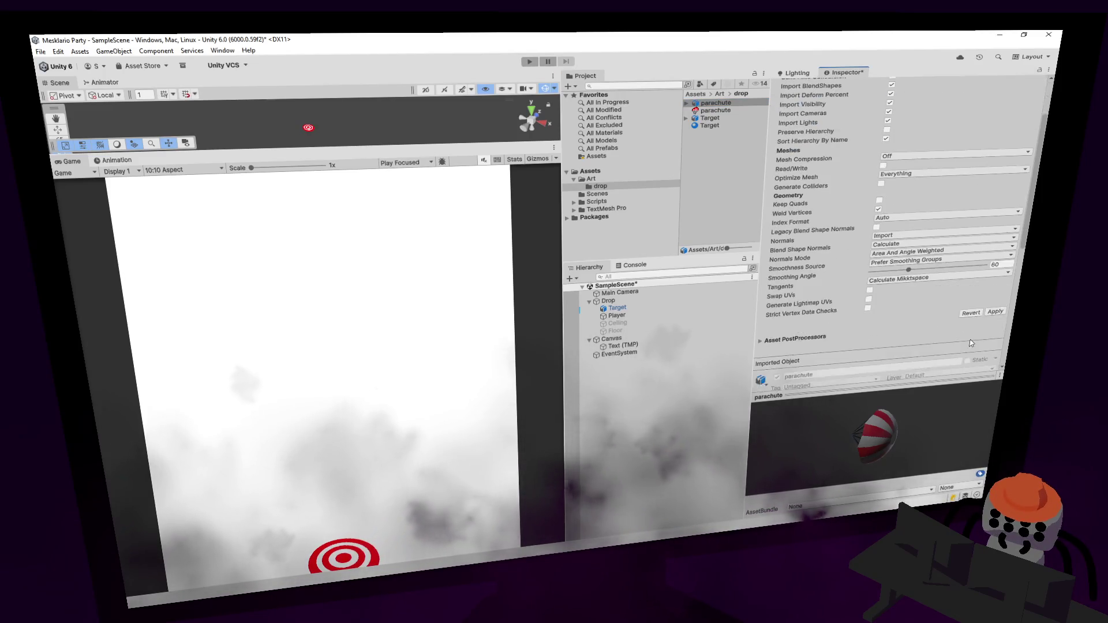
{"action": "left_click", "coordinate": [996, 312]}
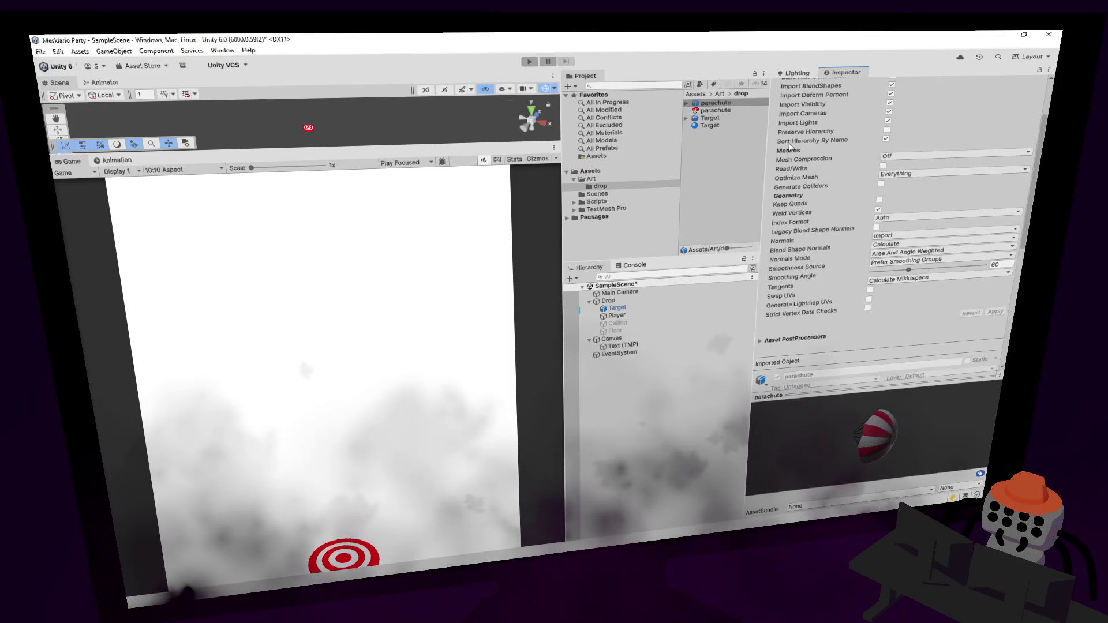
Nest the parachute under Player at scale 1,1,1 and Z position 0.25.
{"action": "scroll", "coordinate": [923, 210], "scroll_direction": "down", "scroll_amount": 3}
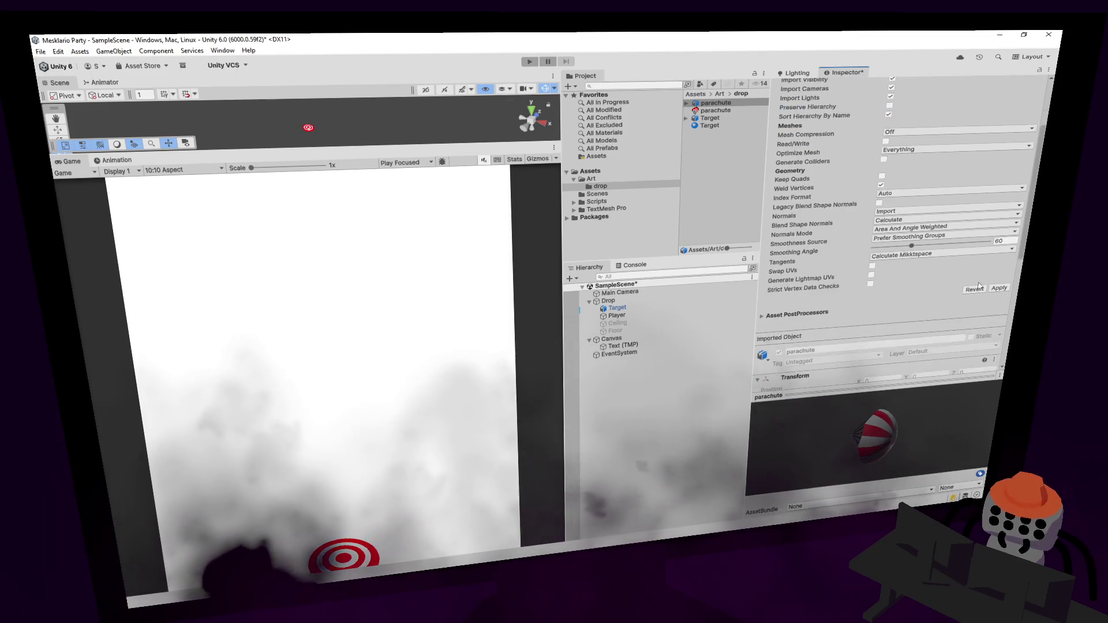
{"action": "left_click_drag", "start_coordinate": [669, 236], "coordinate": [619, 317]}
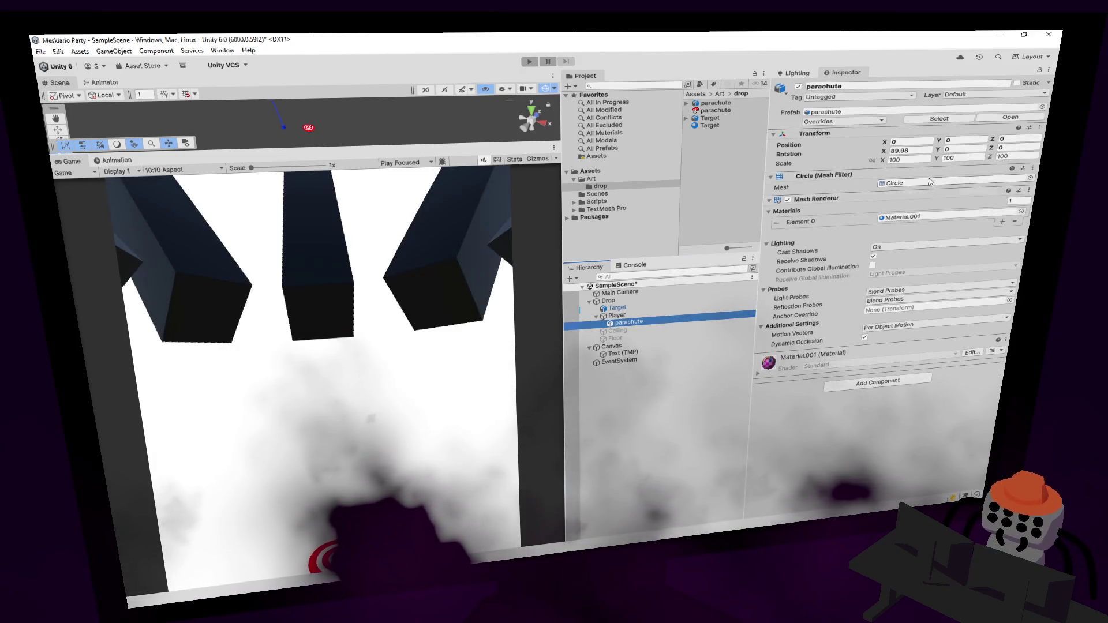
{"action": "left_click", "coordinate": [909, 159]}
{"action": "type", "text": "1"}
{"action": "key", "text": "Tab"}
{"action": "type", "text": "1"}
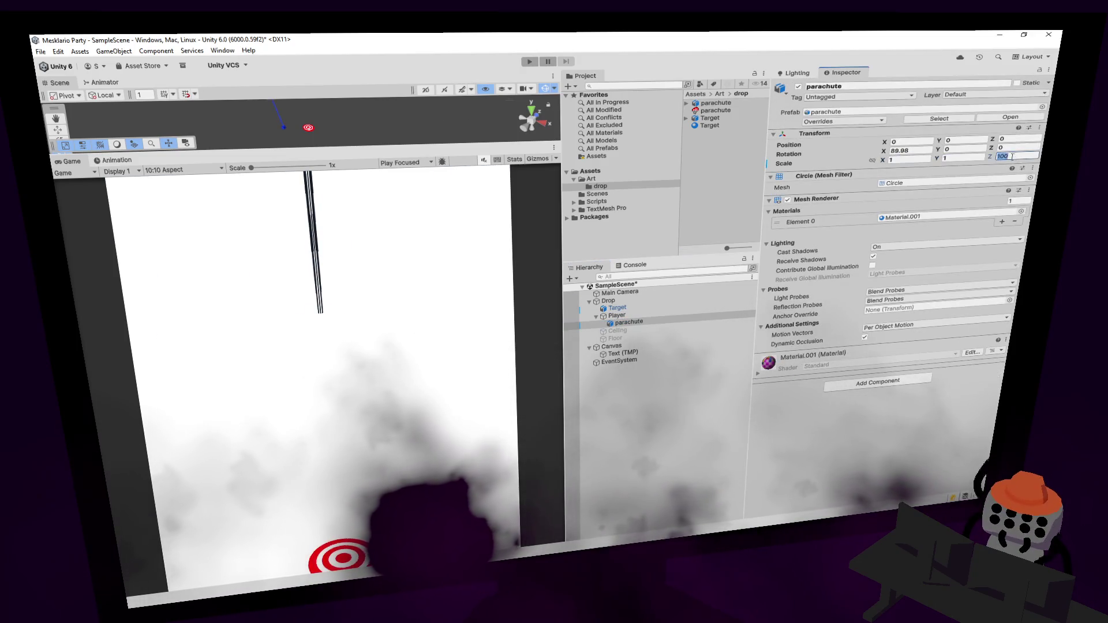
{"action": "type", "text": "1"}
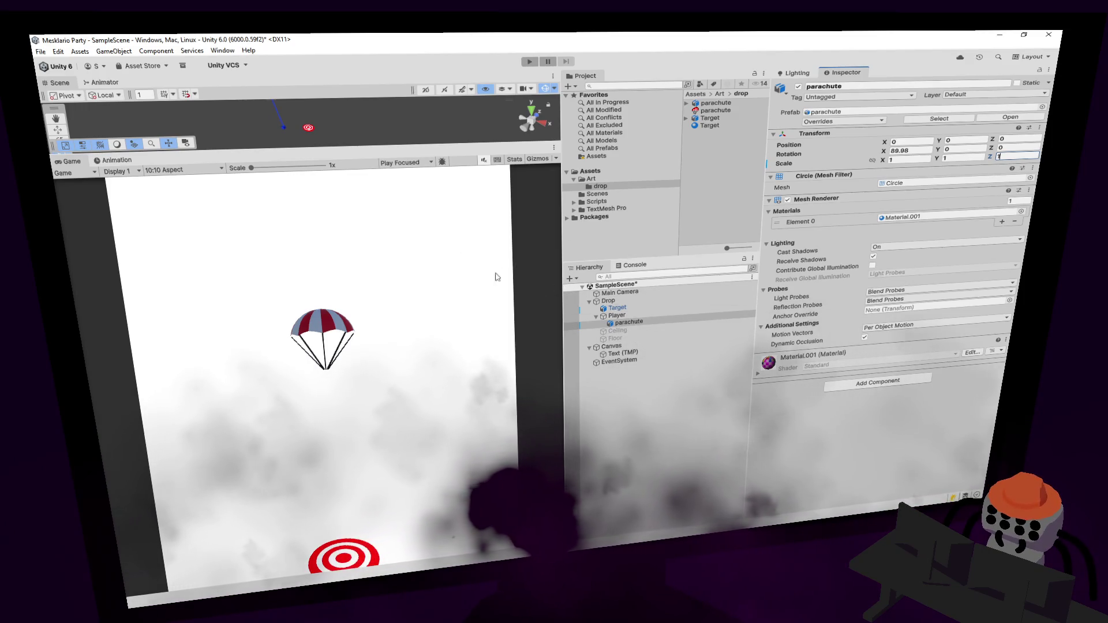
{"action": "left_click", "coordinate": [656, 317]}
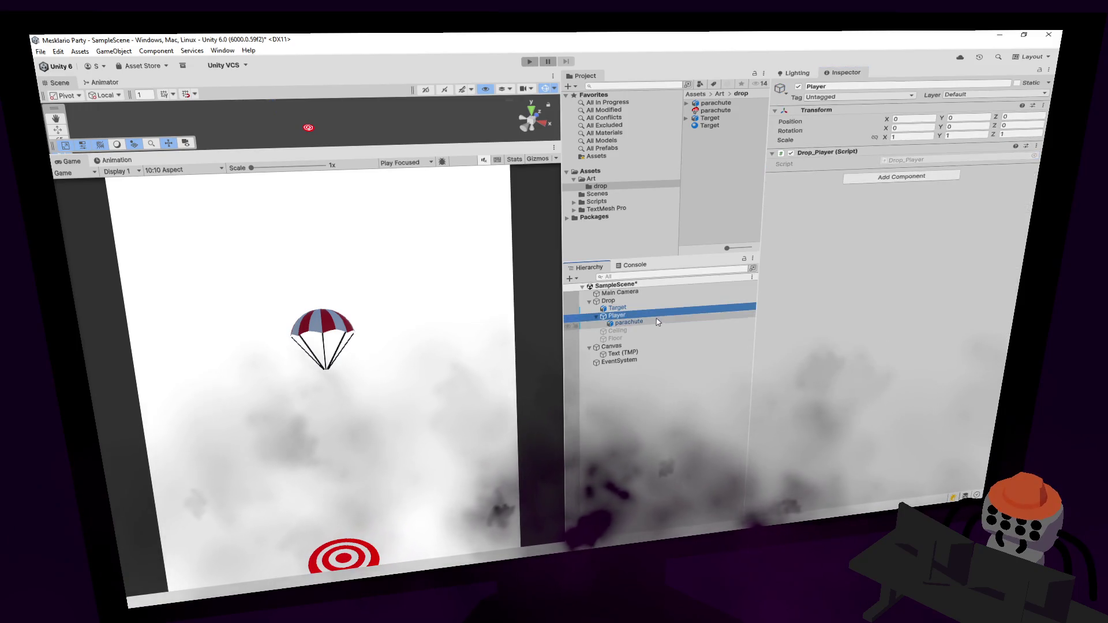
{"action": "left_click", "coordinate": [656, 322]}
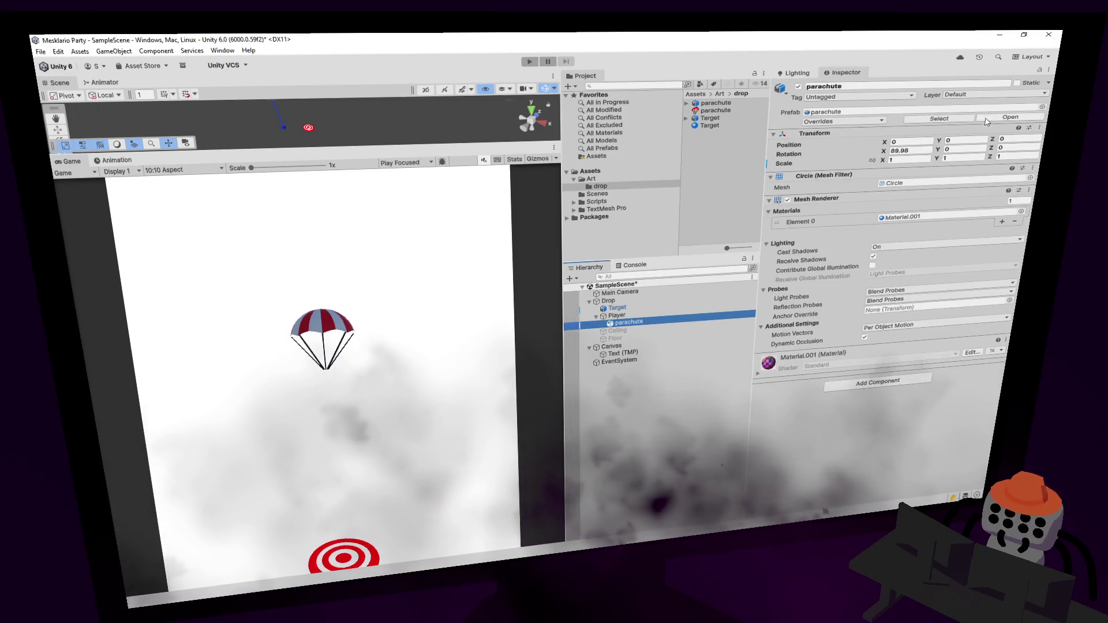
{"action": "left_click", "coordinate": [1003, 140]}
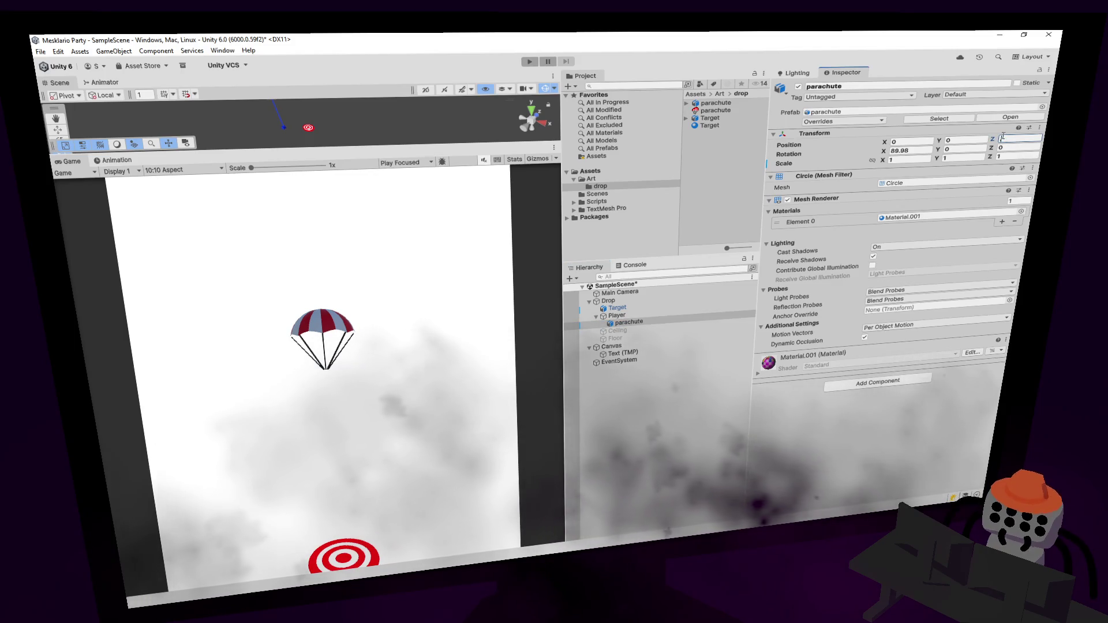
{"action": "type", "text": "0.25"}
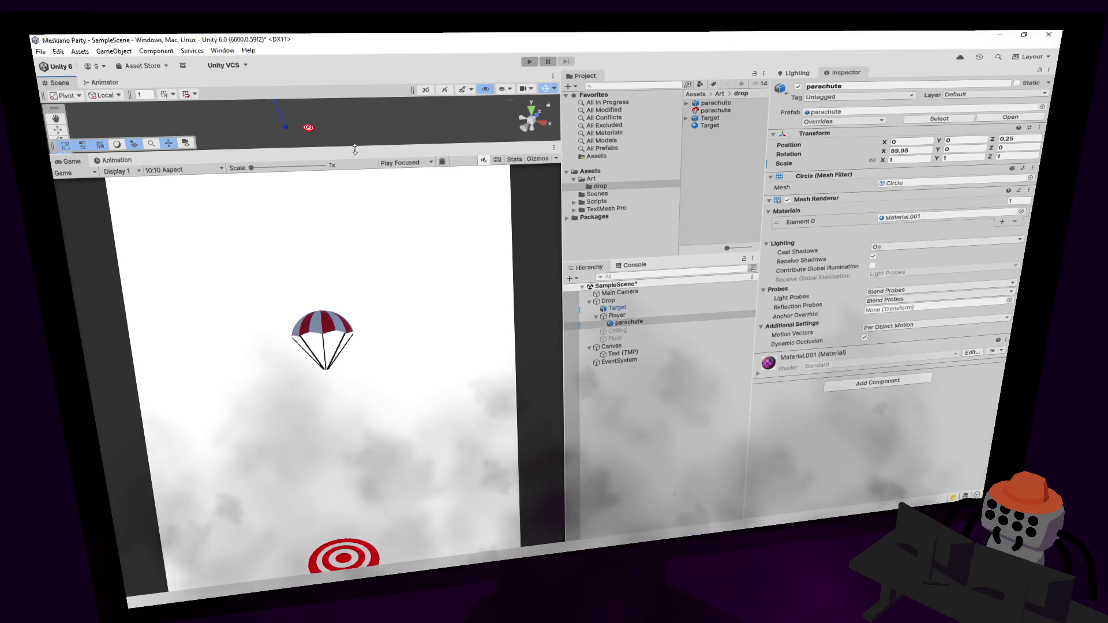
{"action": "left_click_drag", "start_coordinate": [355, 149], "coordinate": [357, 241]}
{"action": "key", "text": "f"}
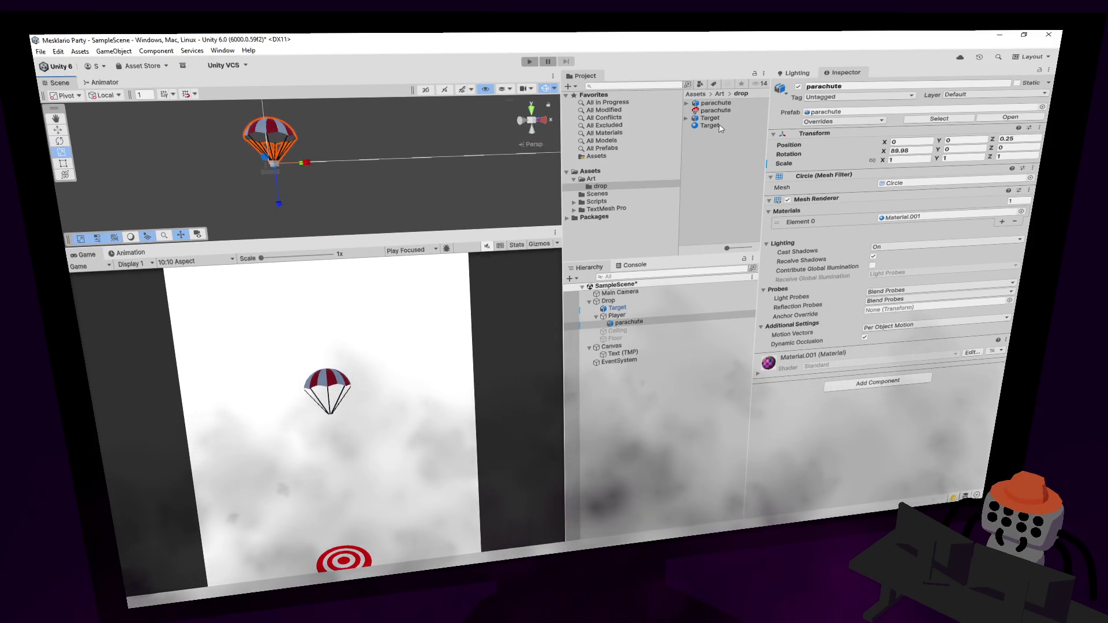
{"action": "left_click_drag", "start_coordinate": [230, 104], "coordinate": [258, 131]}
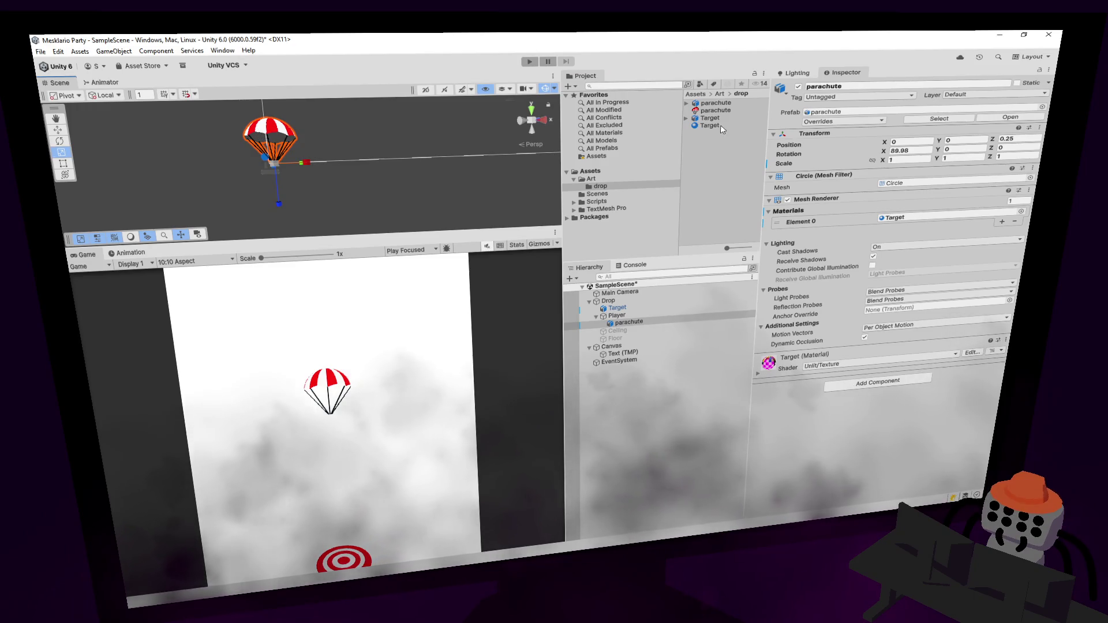
{"action": "left_click", "coordinate": [714, 126]}
{"action": "type", "text": "Material"}
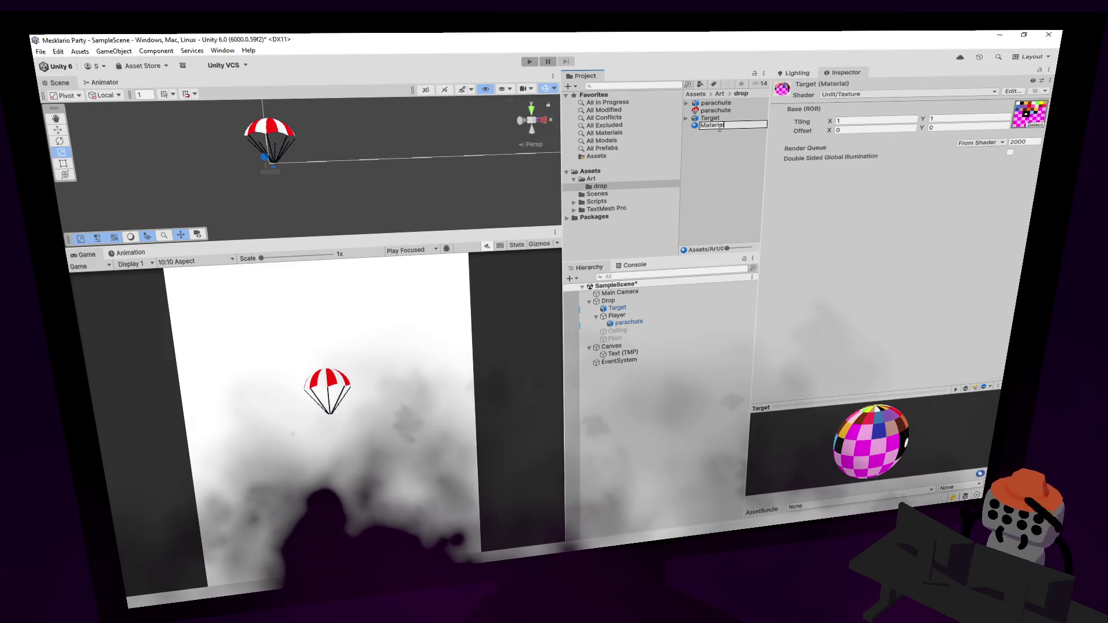
{"action": "key", "text": "Return"}
{"action": "left_click", "coordinate": [247, 141]}
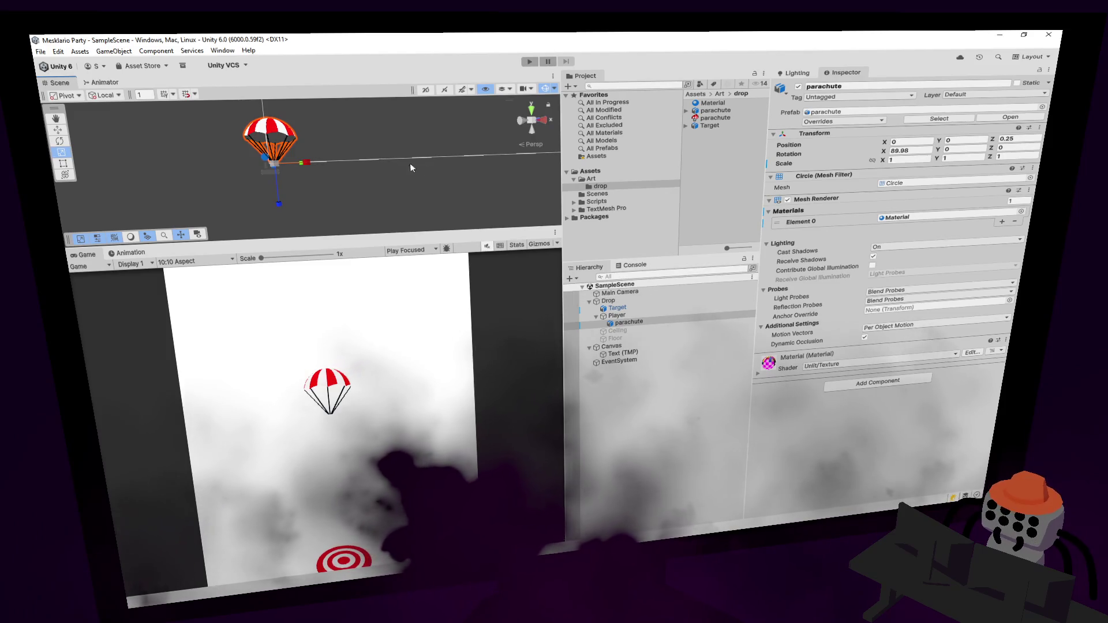
{"action": "scroll", "coordinate": [410, 163], "scroll_direction": "up", "scroll_amount": 5}
{"action": "mouse_move", "coordinate": [408, 91]}
{"action": "left_mouse_down"}
{"action": "mouse_move", "coordinate": [508, 231]}
{"action": "mouse_move", "coordinate": [635, 346]}
{"action": "left_mouse_up"}
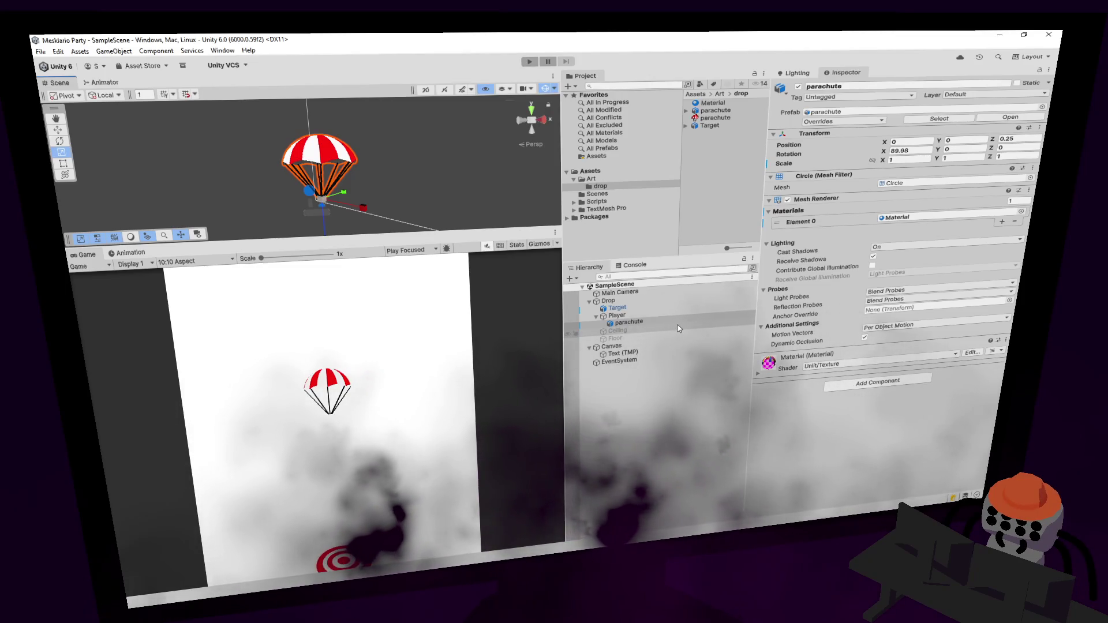
{"action": "left_click", "coordinate": [653, 322]}
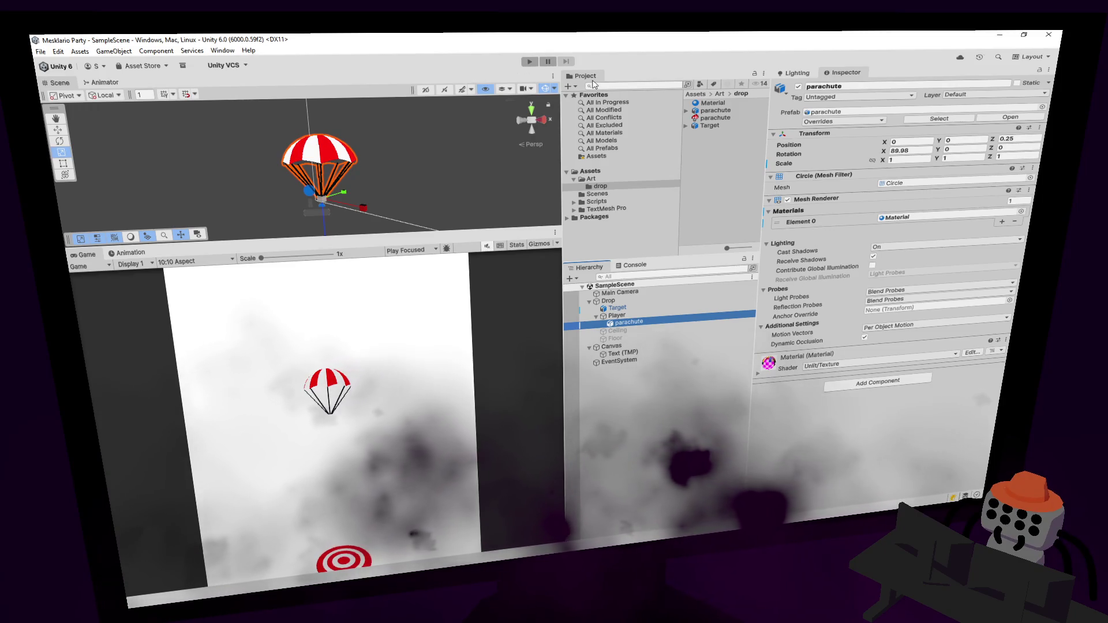
Run a quick play-test, then deactivate the template Player object.
{"action": "key", "text": "ctrl+p"}
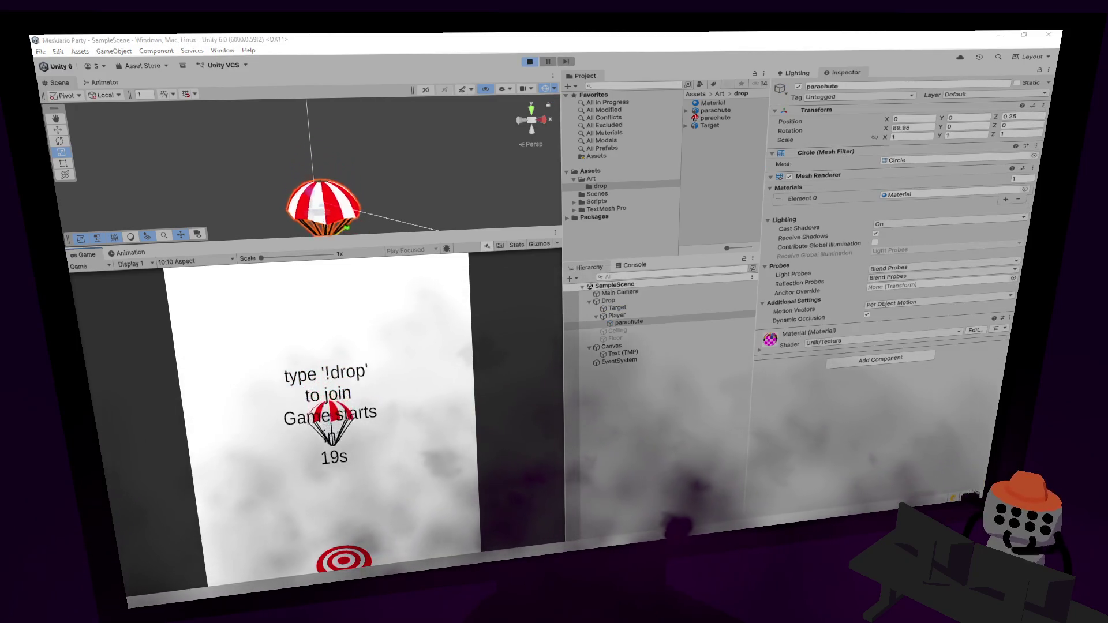
{"action": "left_click", "coordinate": [530, 61]}
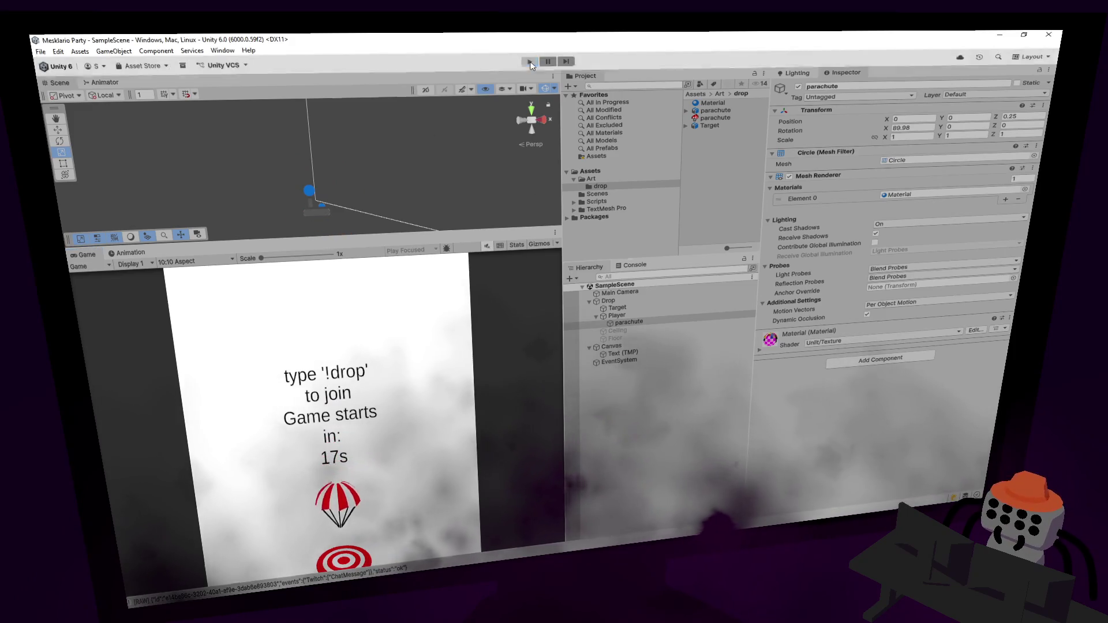
{"action": "key", "text": "Left"}
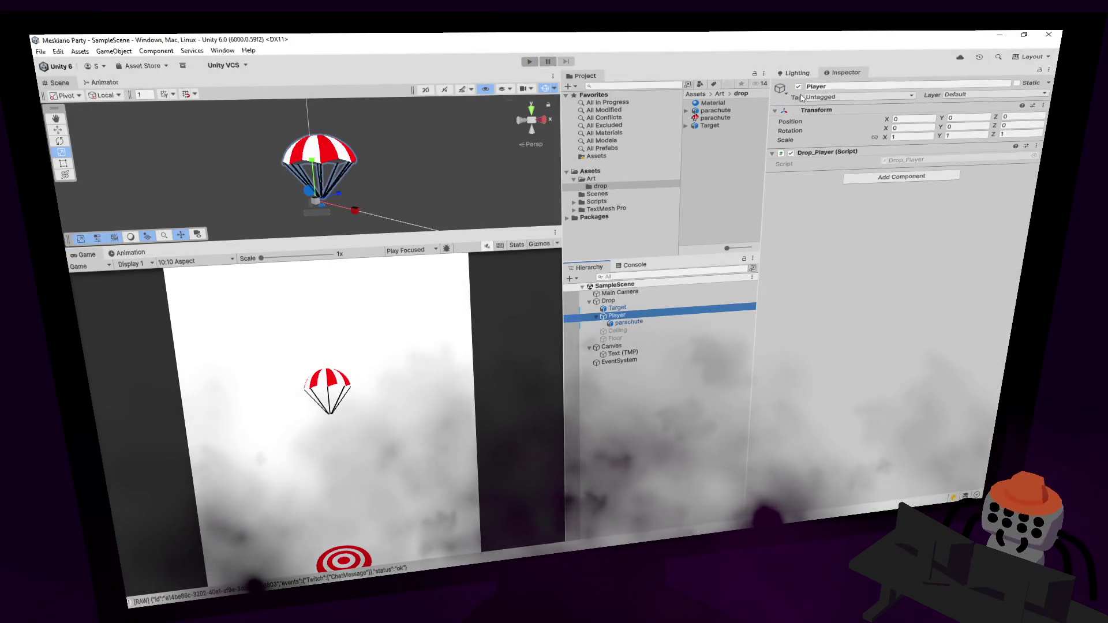
{"action": "key", "text": "alt+shift+a"}
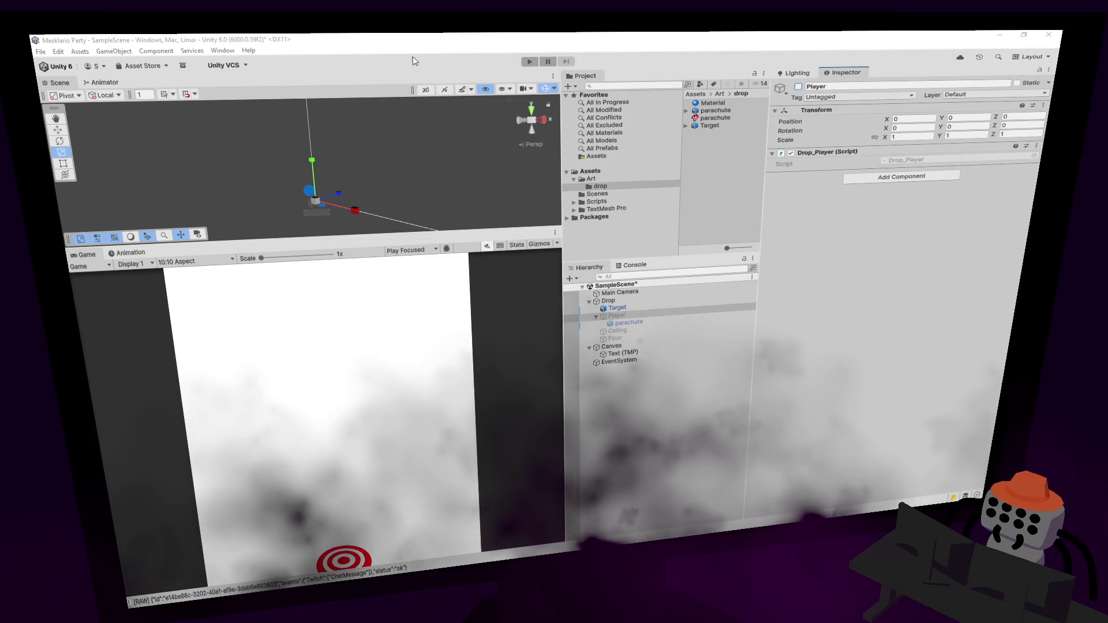
Play-test again in an enlarged Game view until the round ends, then stop.
{"action": "left_click", "coordinate": [530, 61]}
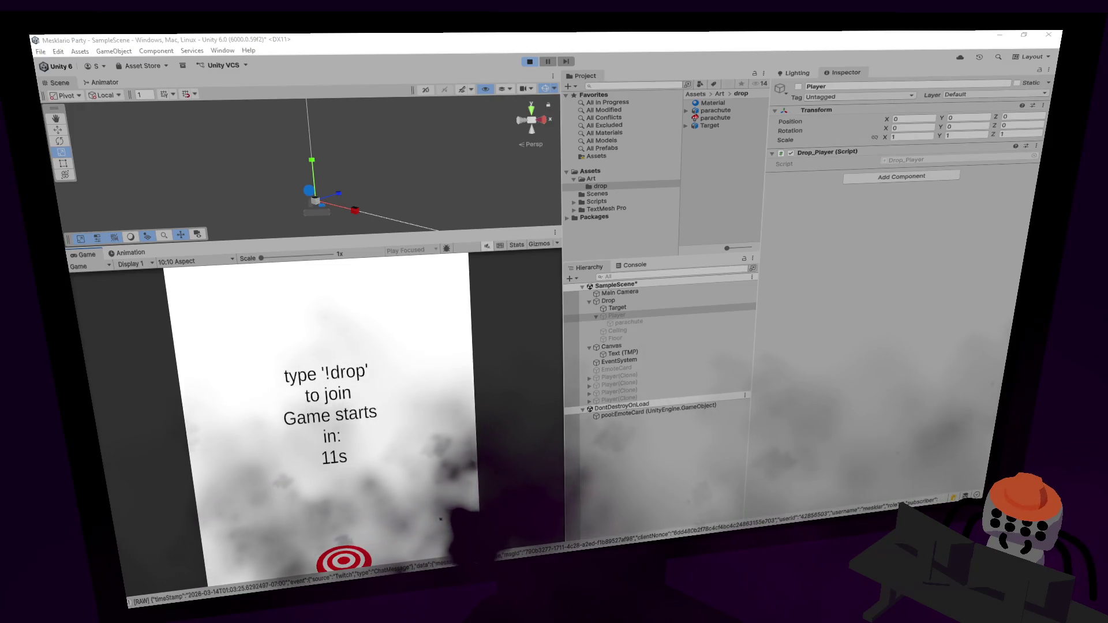
{"action": "left_click_drag", "start_coordinate": [455, 232], "coordinate": [455, 143]}
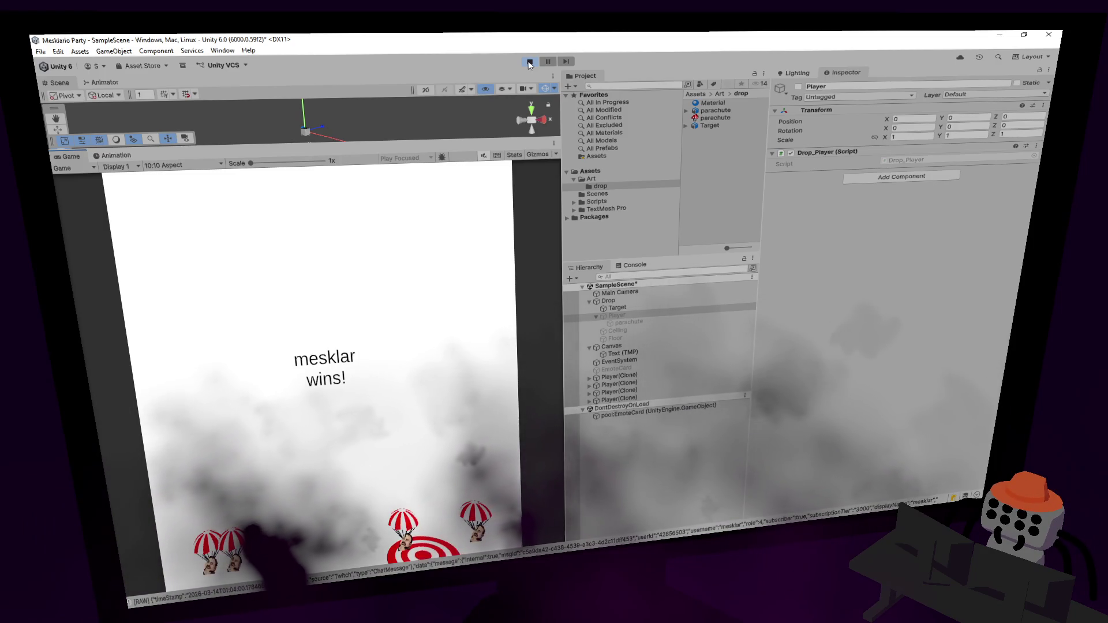
{"action": "left_click", "coordinate": [530, 61]}
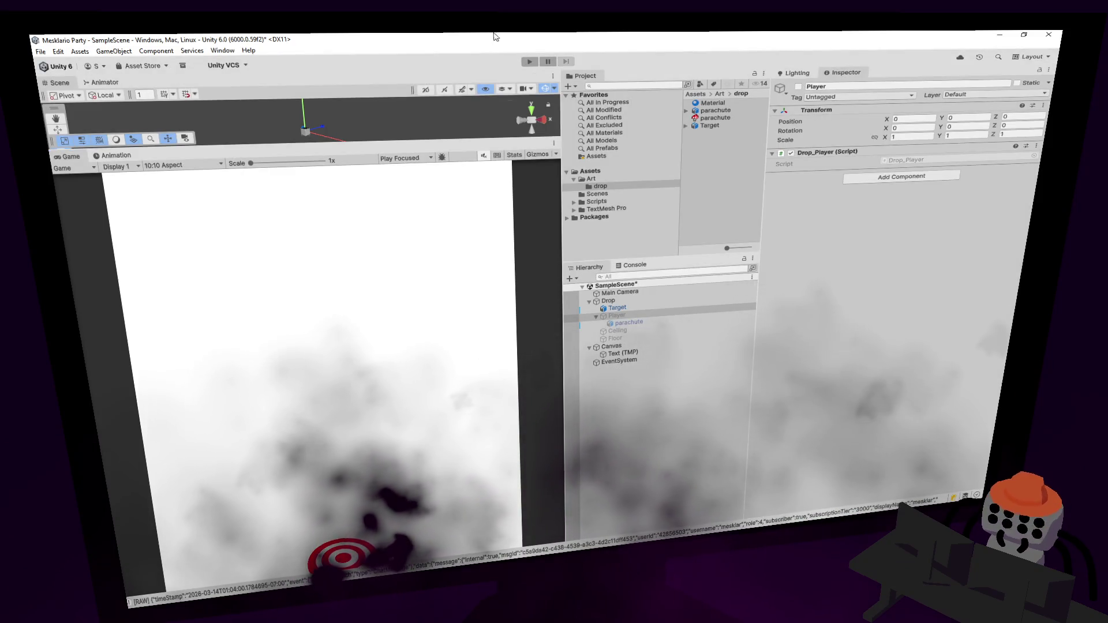
Play-test another round to a declared winner, then go to StartGame in Game_Drop.cs.
{"action": "left_click", "coordinate": [530, 62]}
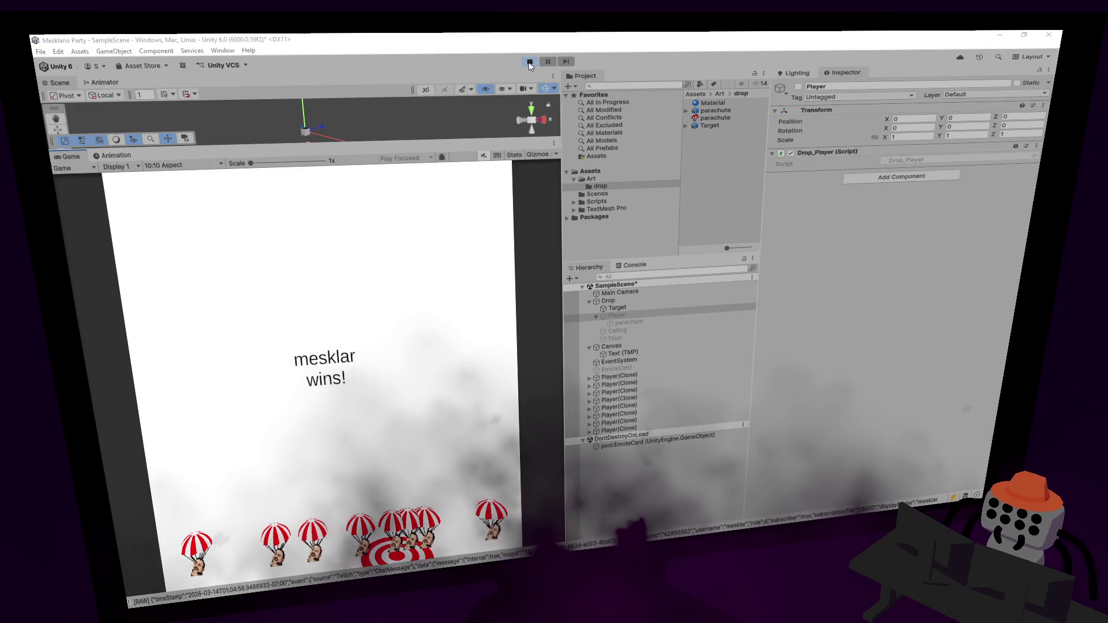
{"action": "left_click", "coordinate": [529, 61]}
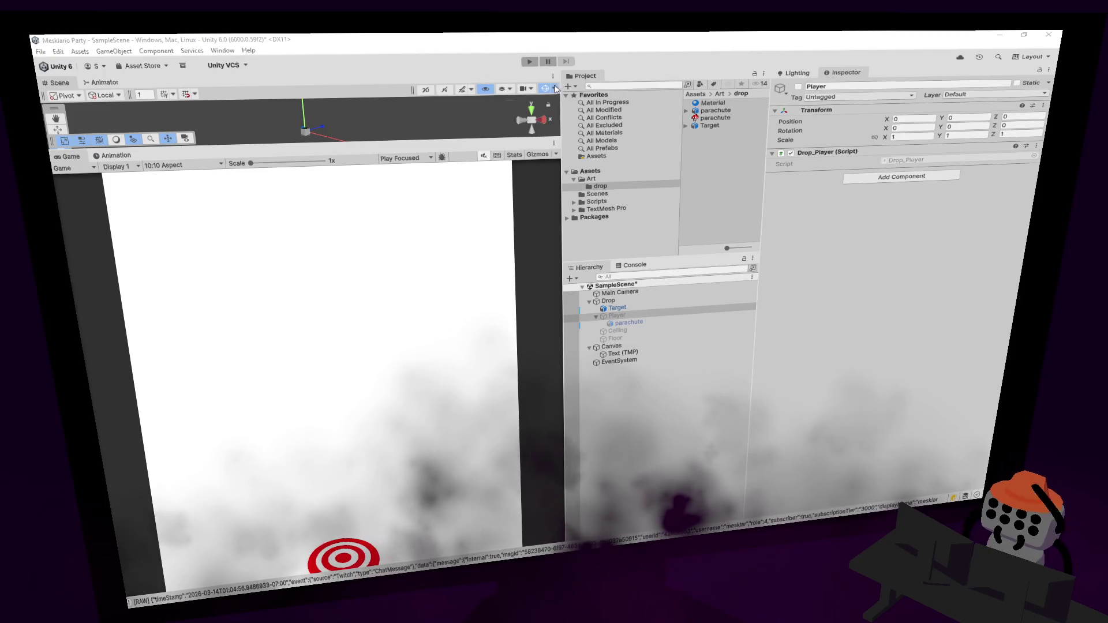
{"action": "key", "text": "alt+Tab"}
{"action": "left_click", "coordinate": [348, 181]}
{"action": "scroll", "coordinate": [433, 328], "scroll_direction": "down", "scroll_amount": 1}
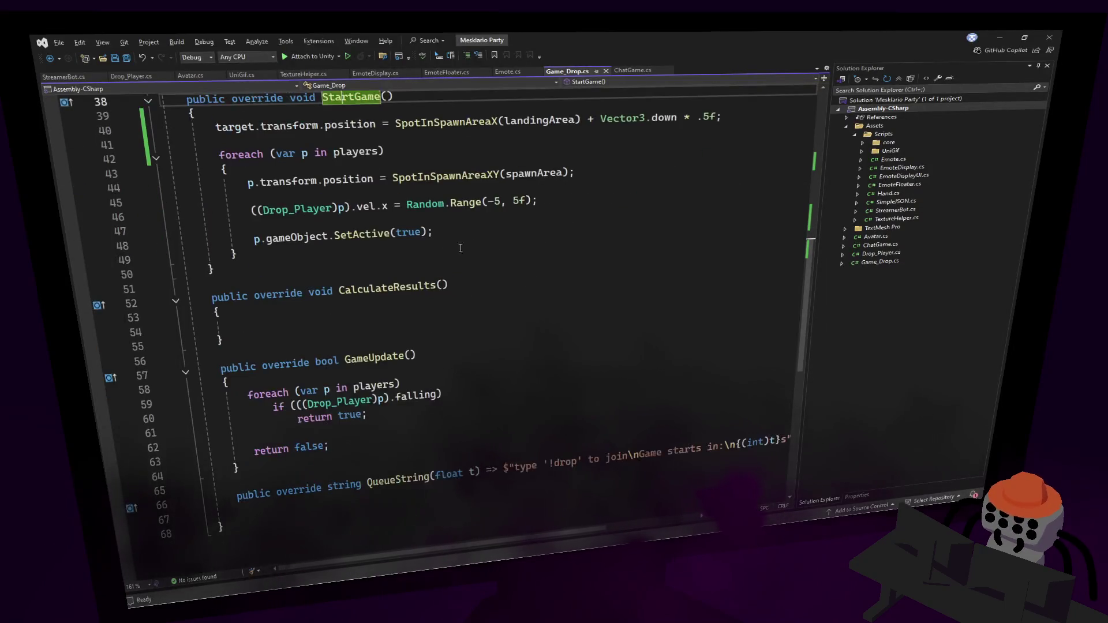
Open Drop_Player.cs and go to the player check on line 33.
{"action": "left_click_drag", "start_coordinate": [810, 239], "coordinate": [816, 219]}
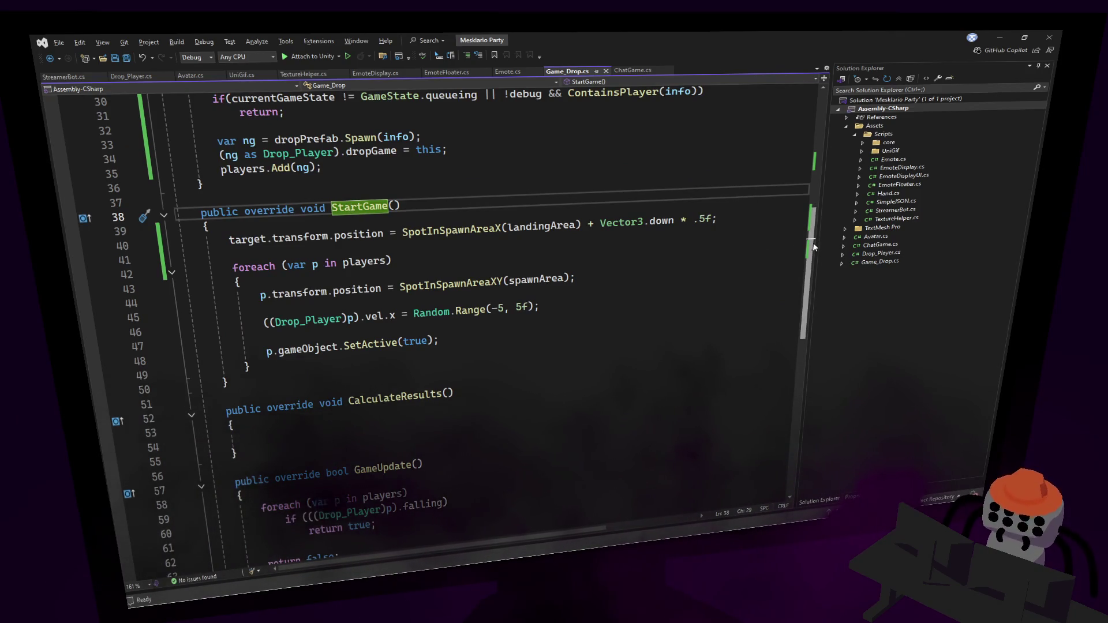
{"action": "left_click_drag", "start_coordinate": [814, 247], "coordinate": [813, 243]}
{"action": "left_click", "coordinate": [135, 77]}
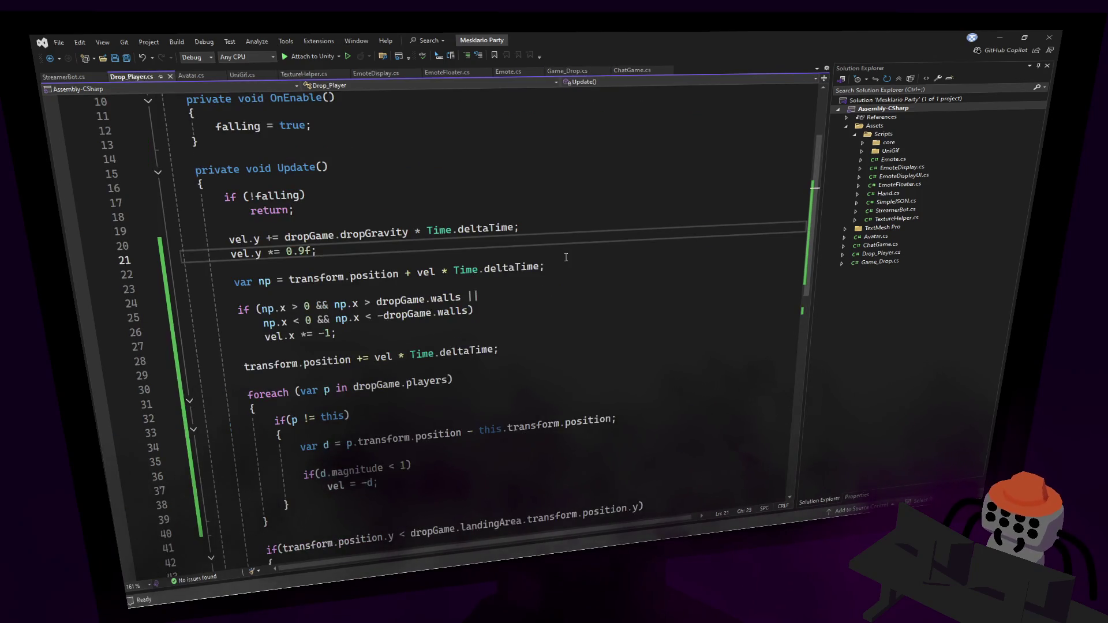
{"action": "scroll", "coordinate": [566, 258], "scroll_direction": "down", "scroll_amount": 3}
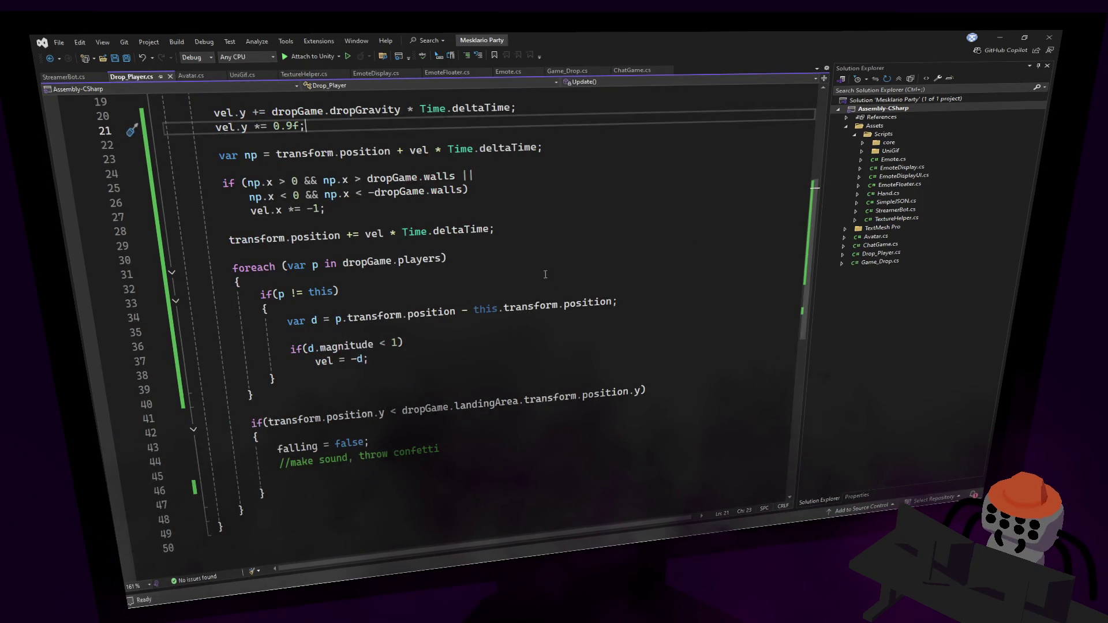
{"action": "left_click", "coordinate": [371, 260]}
{"action": "left_click", "coordinate": [335, 291]}
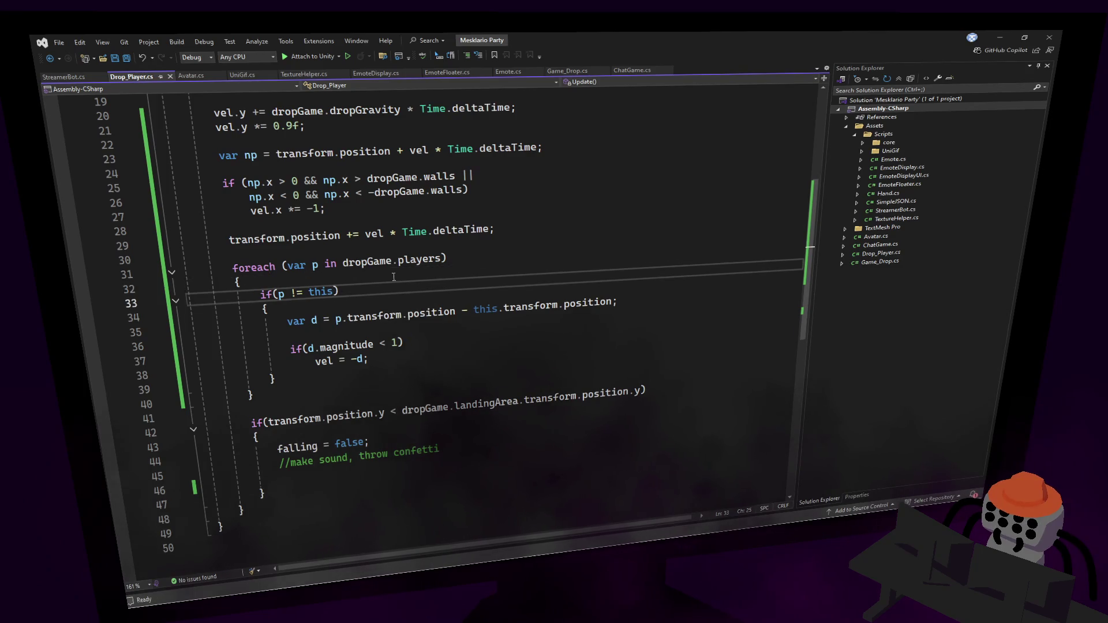
Add && (p as Drop_Player).falling to the line 33 condition using IntelliSense.
{"action": "type", "text": " && !("}
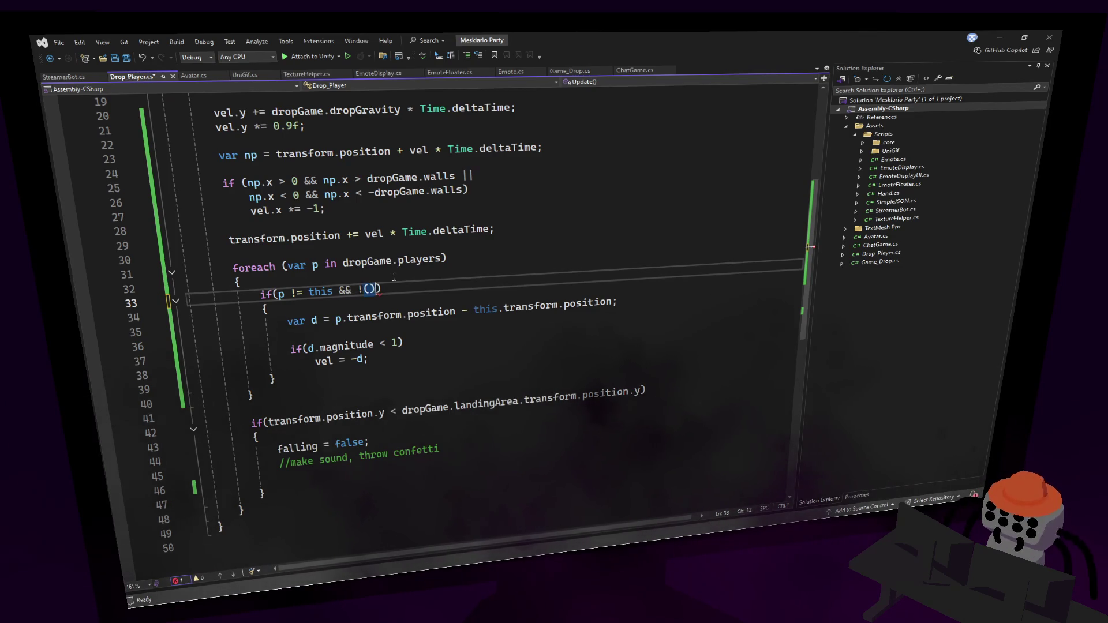
{"action": "type", "text": "p a"}
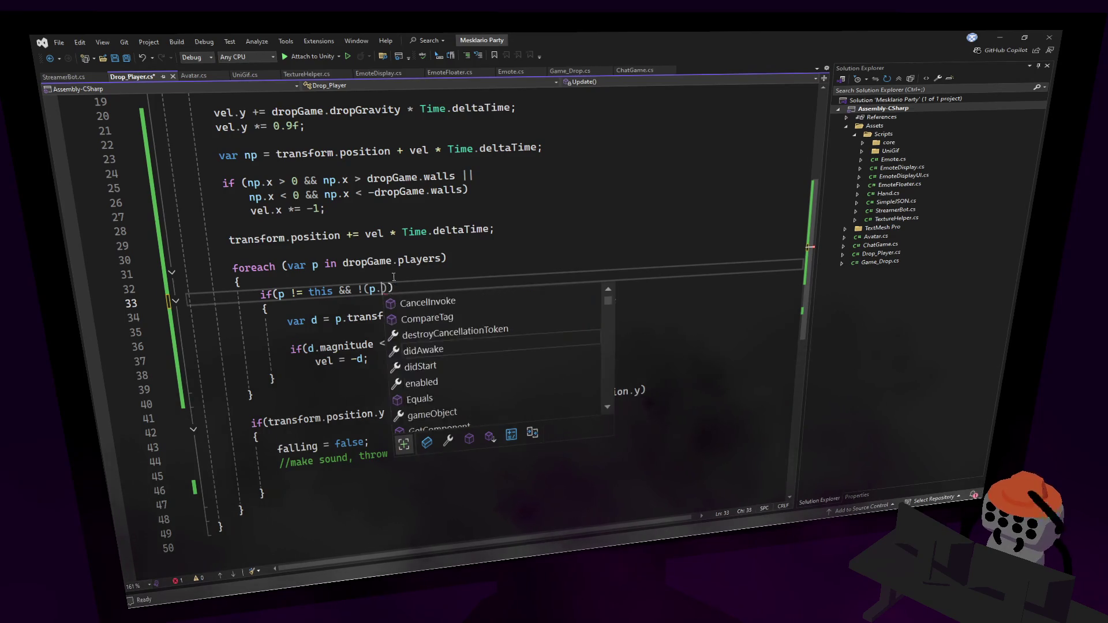
{"action": "type", "text": "s D"}
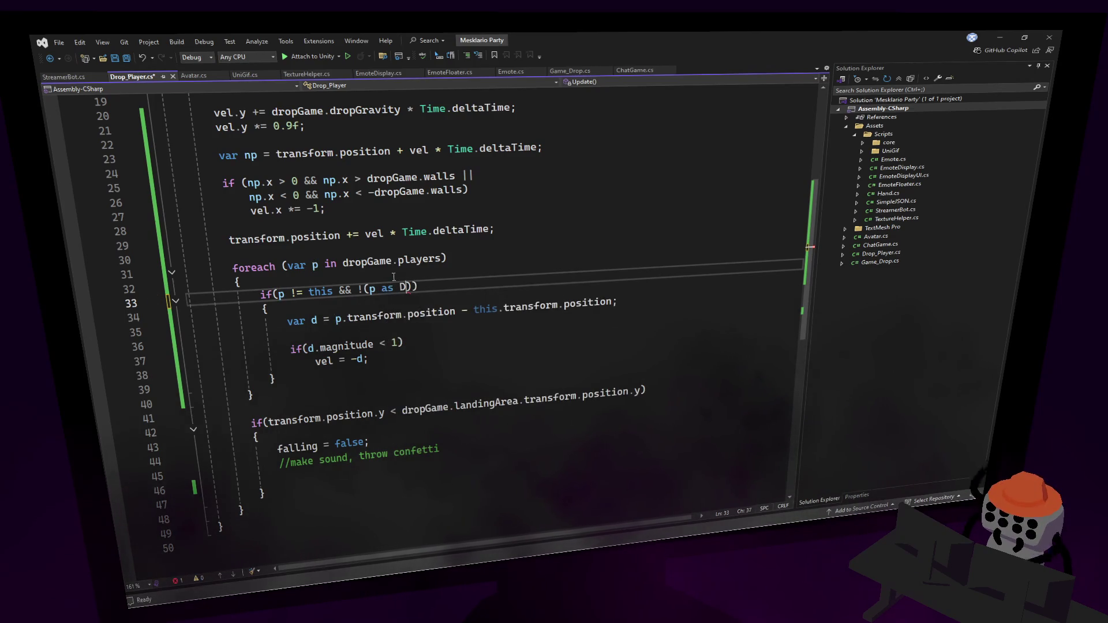
{"action": "type", "text": "rop"}
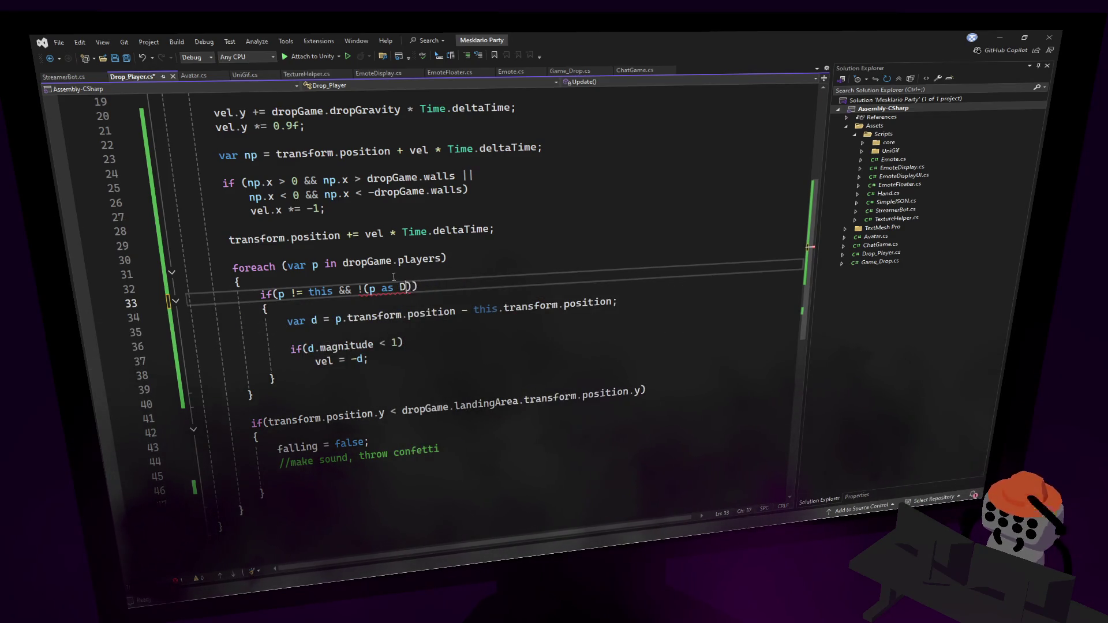
{"action": "key", "text": "BackSpace"}
{"action": "type", "text": "dropp"}
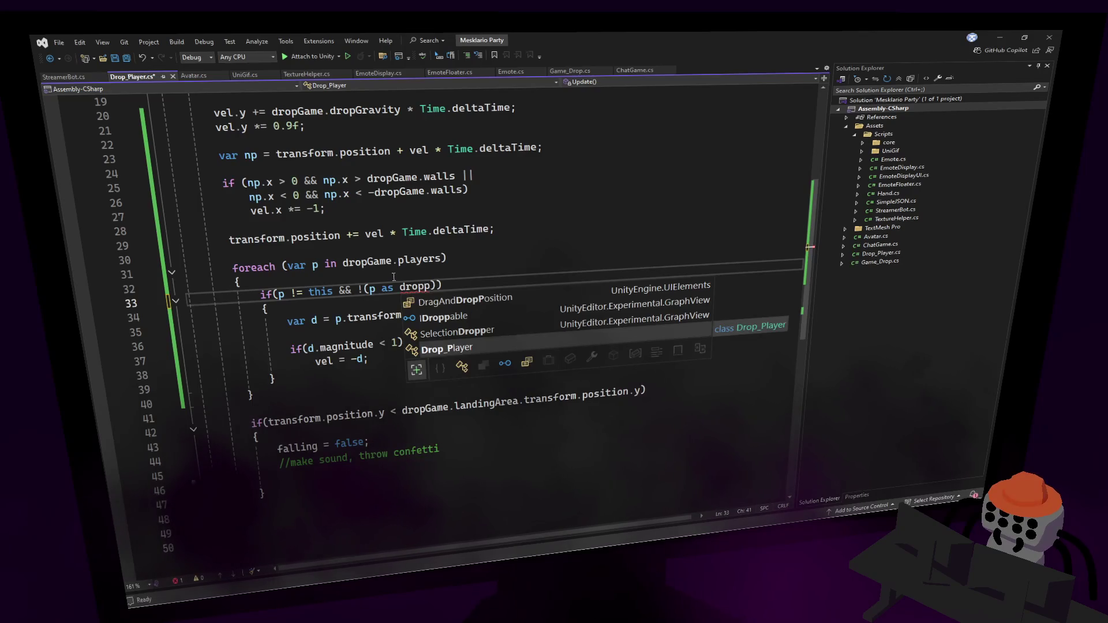
{"action": "key", "text": "Tab"}
{"action": "type", "text": "."}
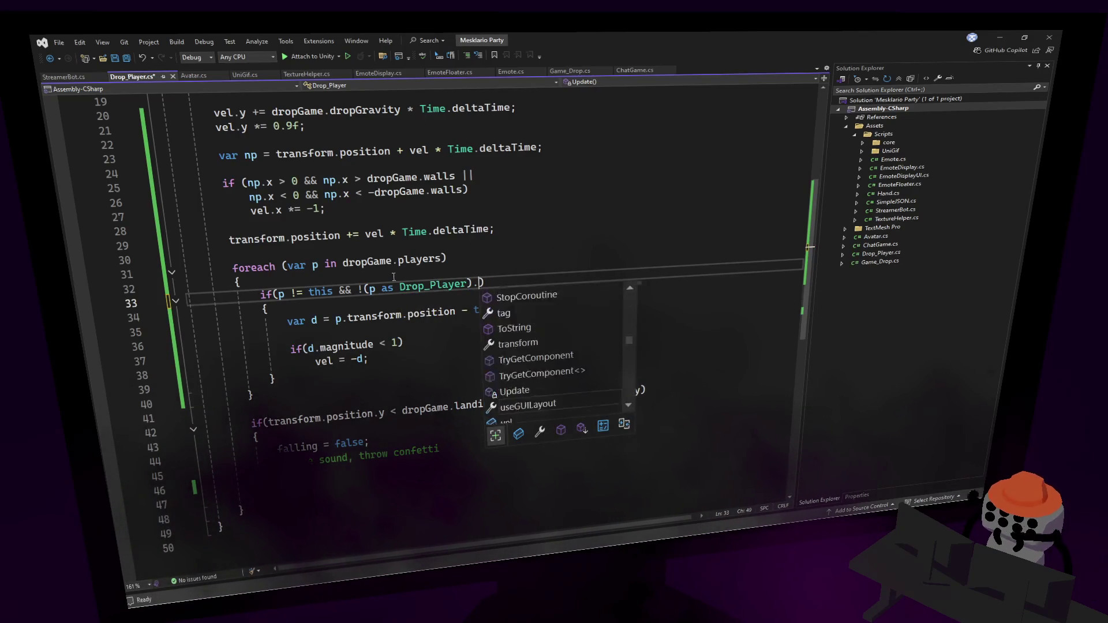
{"action": "key", "text": "BackSpace"}
{"action": "type", "text": ".fall"}
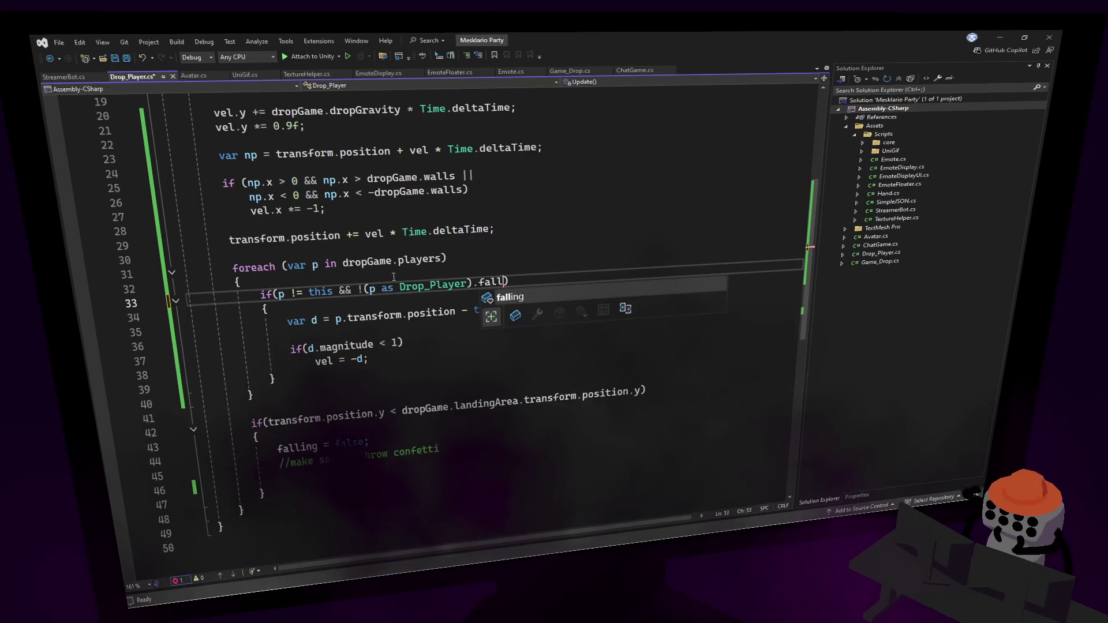
{"action": "key", "text": "Tab"}
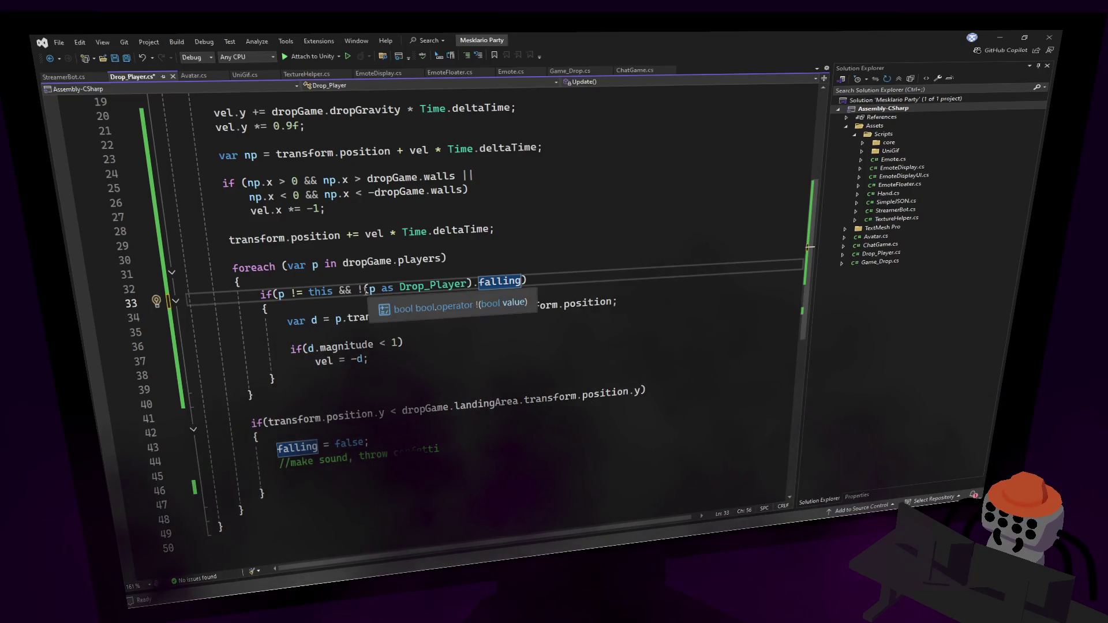
{"action": "left_click", "coordinate": [360, 290]}
{"action": "key", "text": "BackSpace"}
Save Drop_Player.cs and review the edited foreach statement.
{"action": "key", "text": "ctrl+s"}
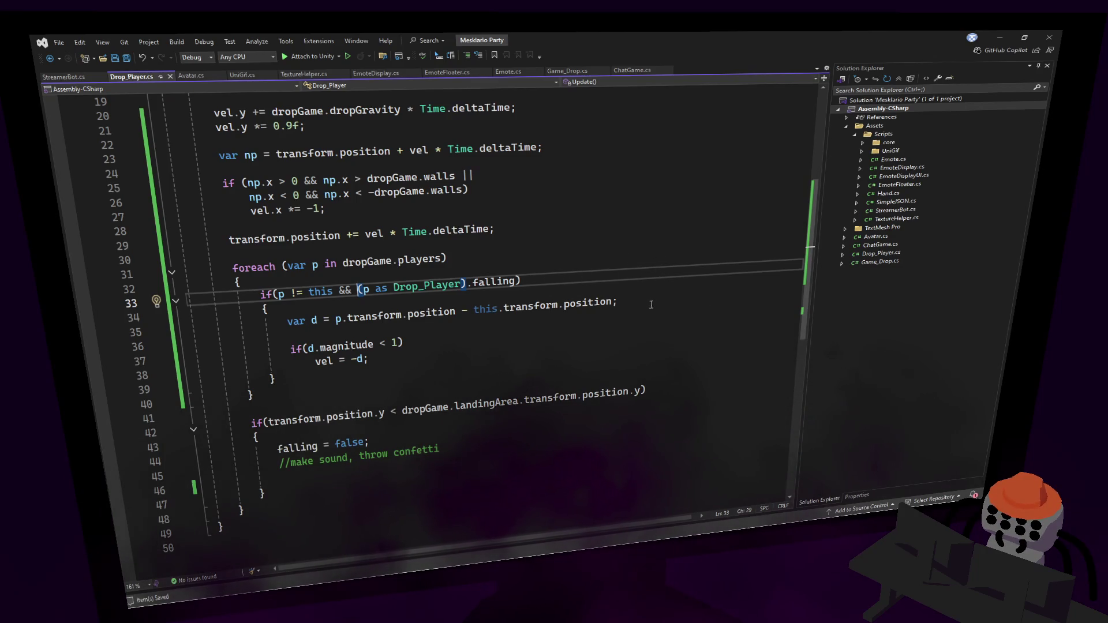
{"action": "left_click", "coordinate": [619, 274]}
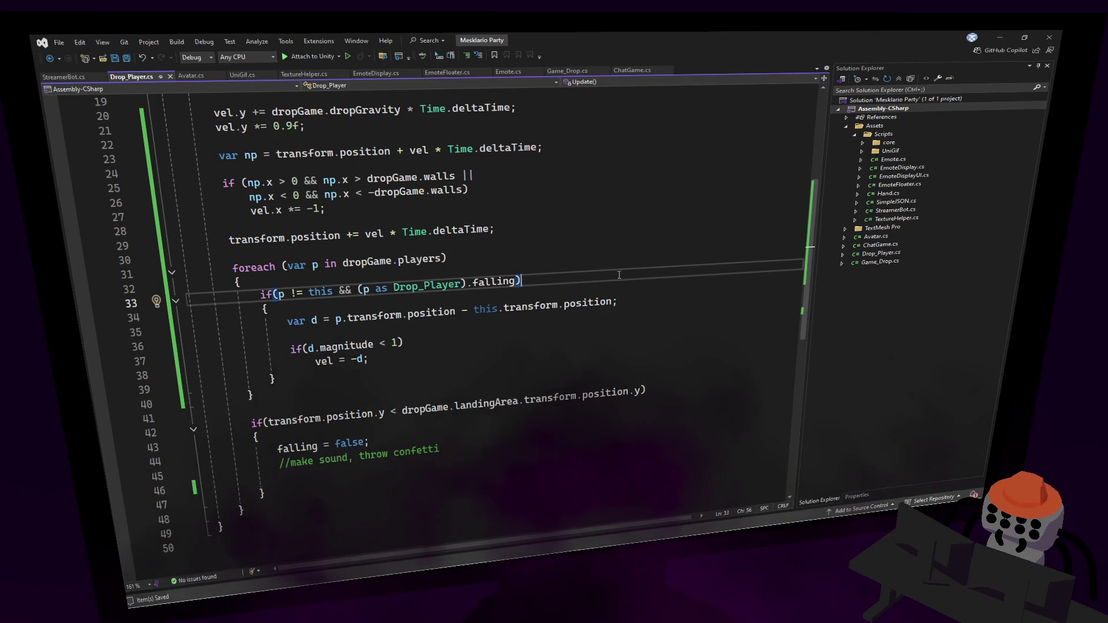
{"action": "key", "text": "shift+alt+equal"}
{"action": "key", "text": "shift+alt+equal"}
{"action": "key", "text": "shift+alt+equal"}
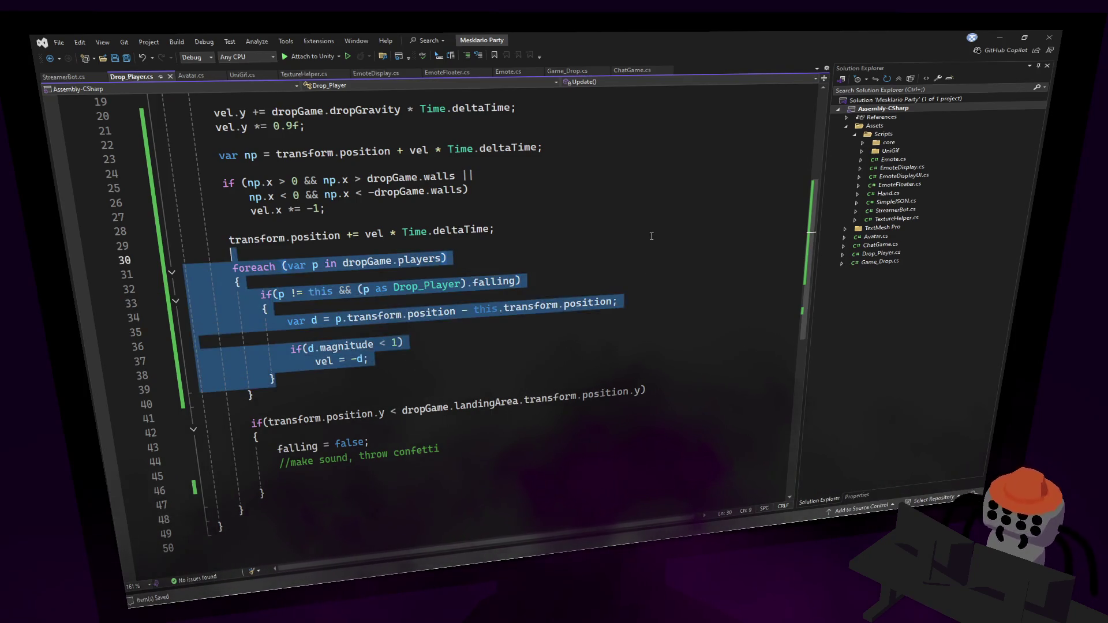
{"action": "key", "text": "Escape"}
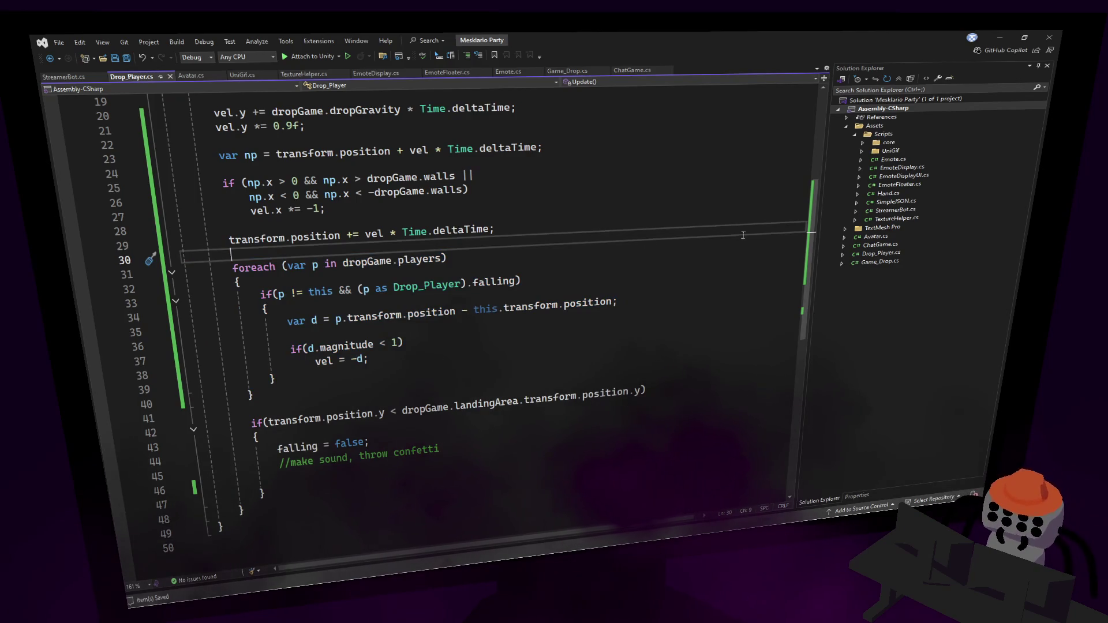
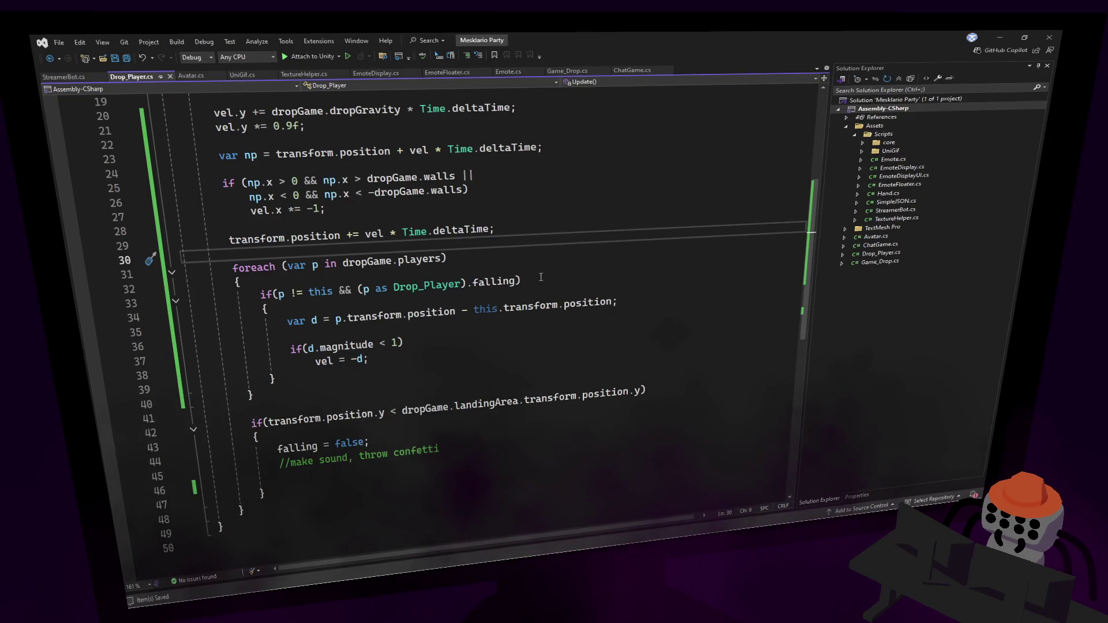
Add a public GameObject parachute field below the falling field in Drop_Player.cs and save.
{"action": "left_click", "coordinate": [660, 253]}
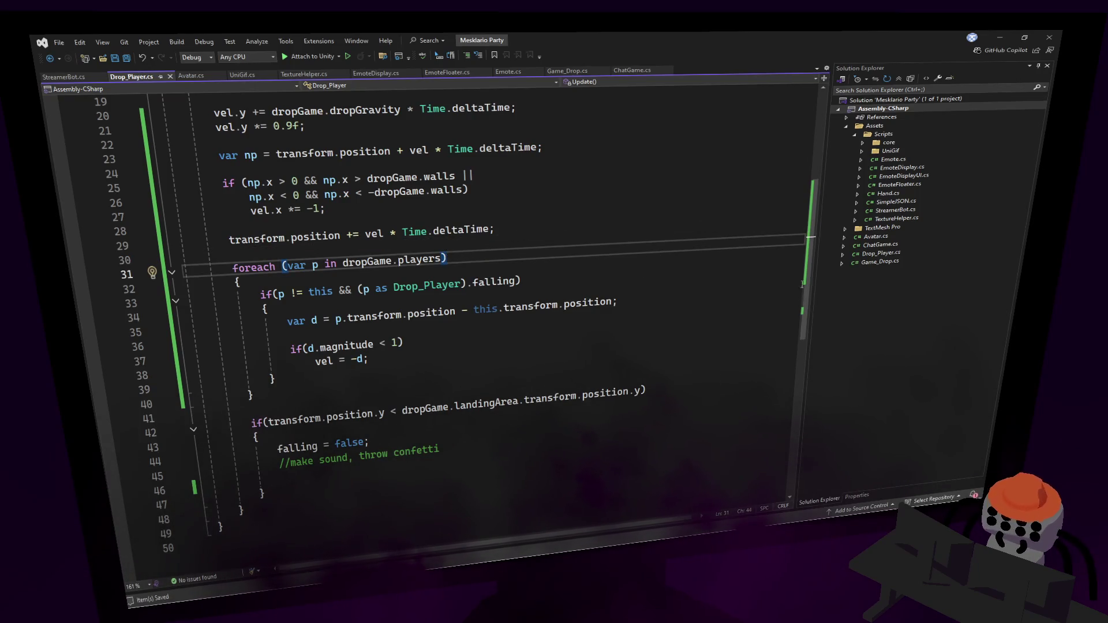
{"action": "scroll", "coordinate": [803, 284], "scroll_direction": "up", "scroll_amount": 6}
{"action": "left_click", "coordinate": [469, 179]}
{"action": "key", "text": "Up"}
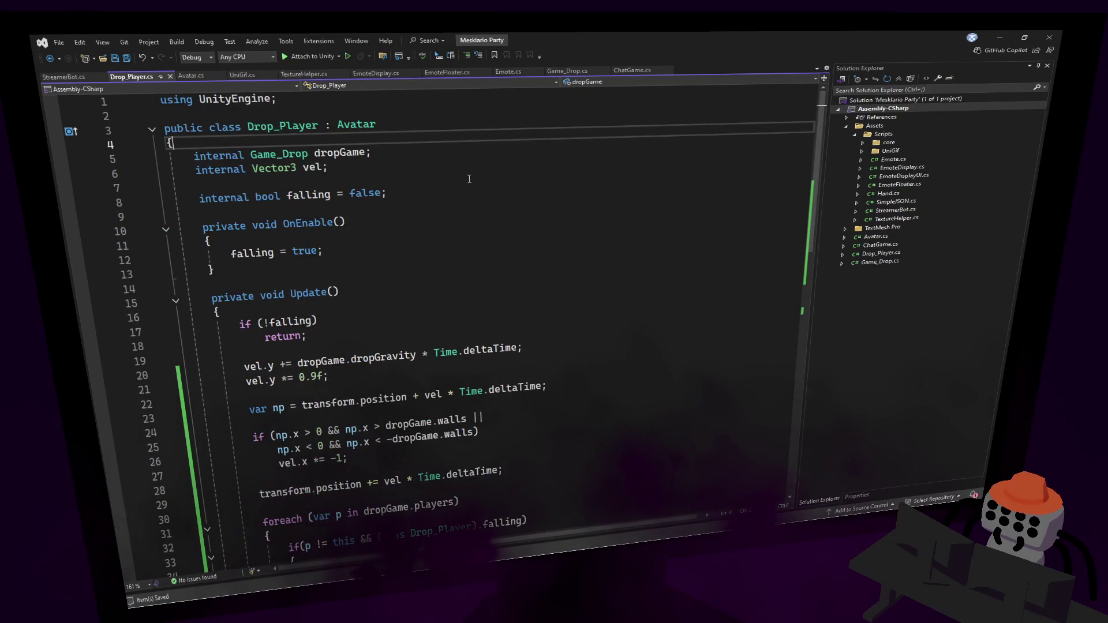
{"action": "left_click", "coordinate": [466, 196]}
{"action": "key", "text": "Return"}
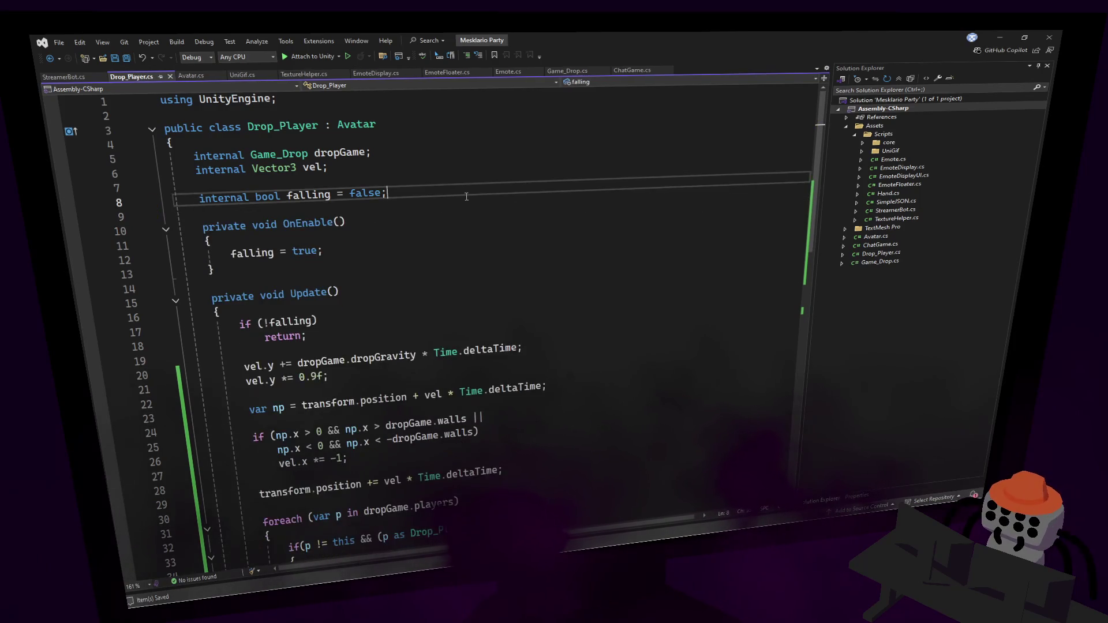
{"action": "key", "text": "Return"}
{"action": "type", "text": "public "}
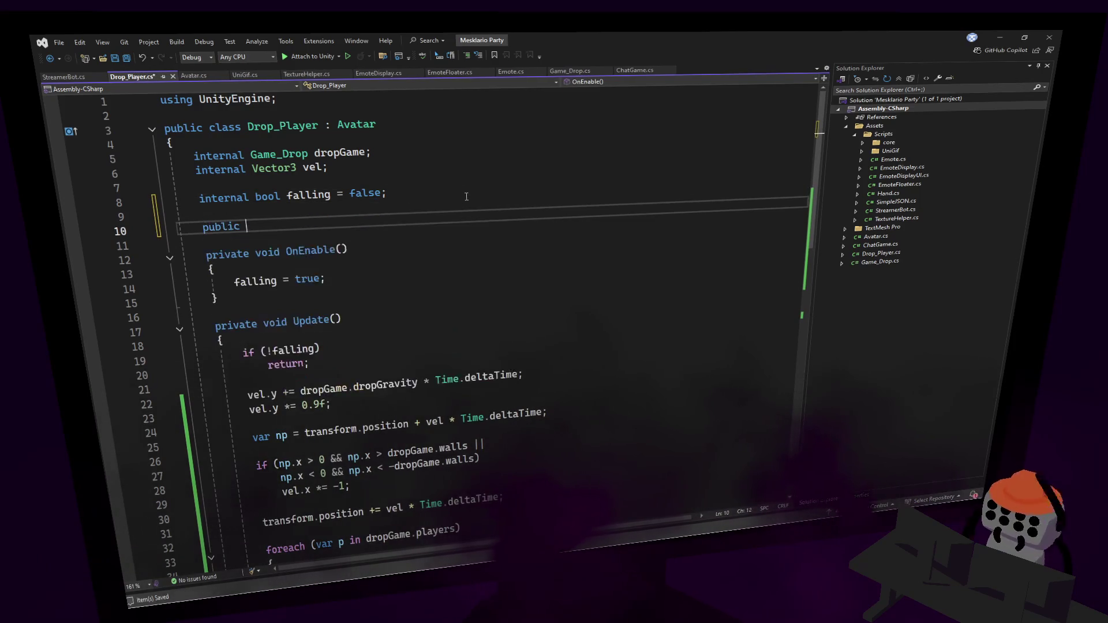
{"action": "type", "text": "game"}
{"action": "key", "text": "Tab"}
{"action": "type", "text": "parachute;"}
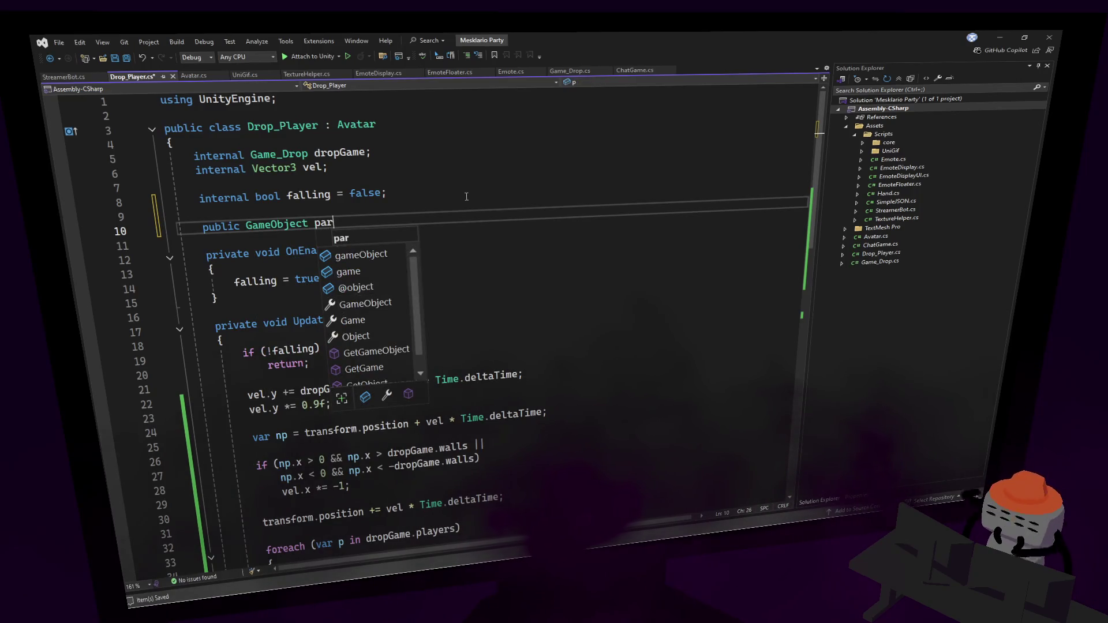
{"action": "key", "text": "ctrl+s"}
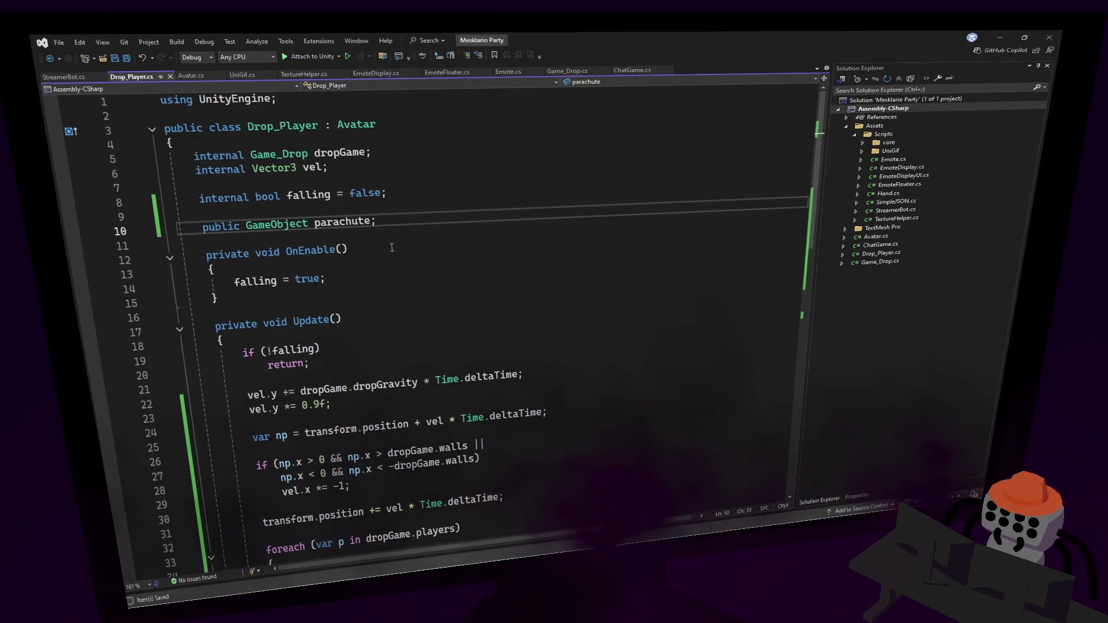
Change the parachute field's type from GameObject to SkinnedMeshRenderer and save.
{"action": "double_click", "coordinate": [288, 224]}
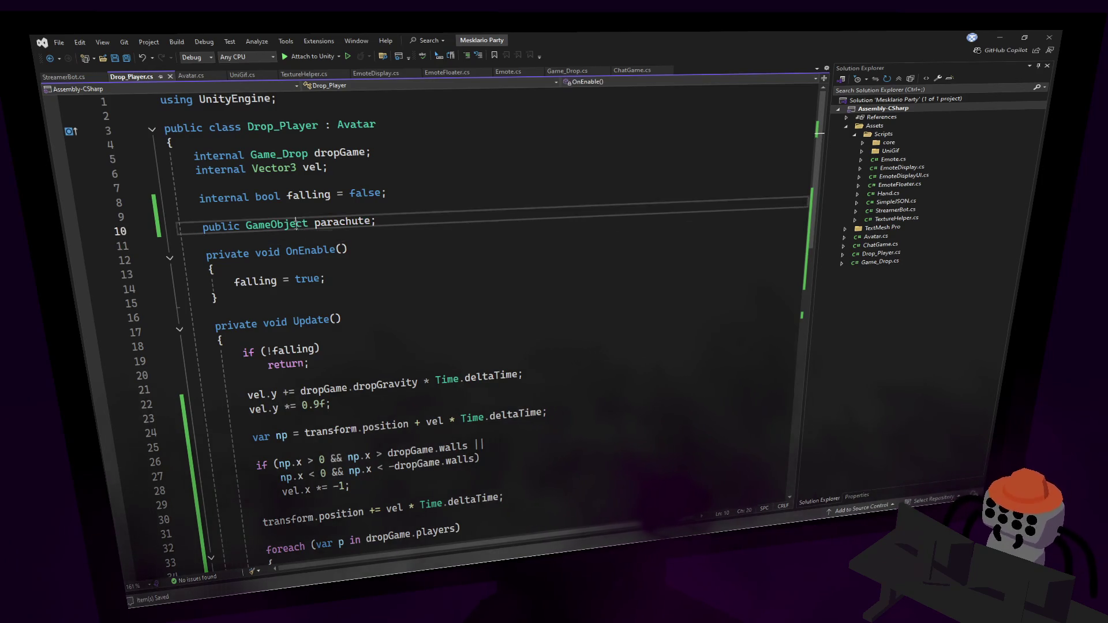
{"action": "type", "text": "Skinned"}
{"action": "key", "text": "Tab"}
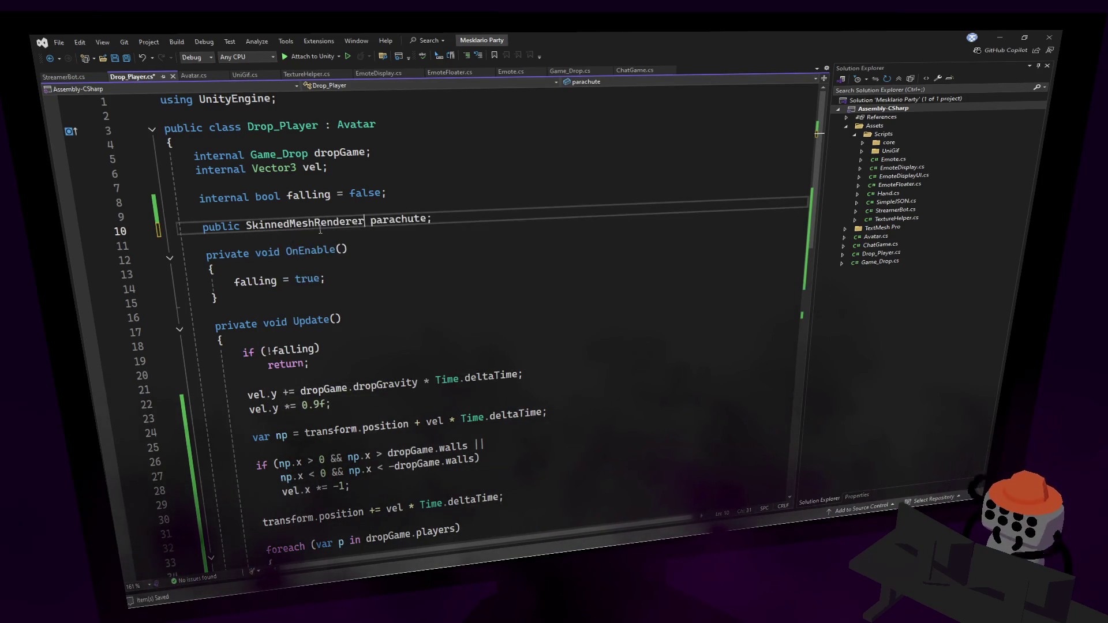
{"action": "key", "text": "ctrl+s"}
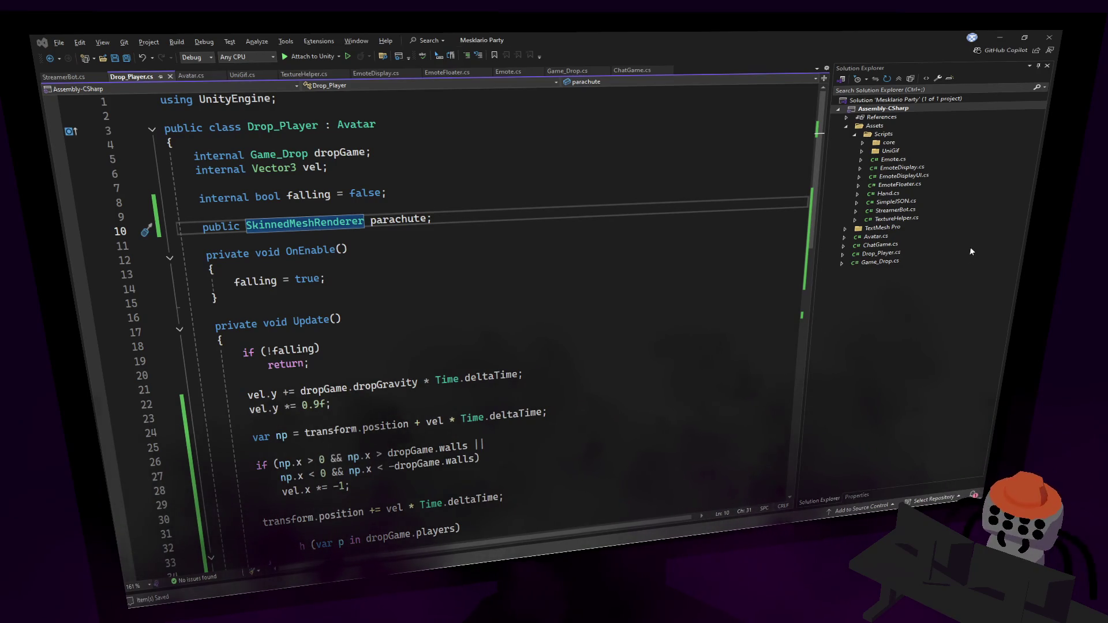
Switch over to Blender and deselect the parachute model.
{"action": "right_click", "coordinate": [961, 253]}
{"action": "left_click", "coordinate": [707, 235]}
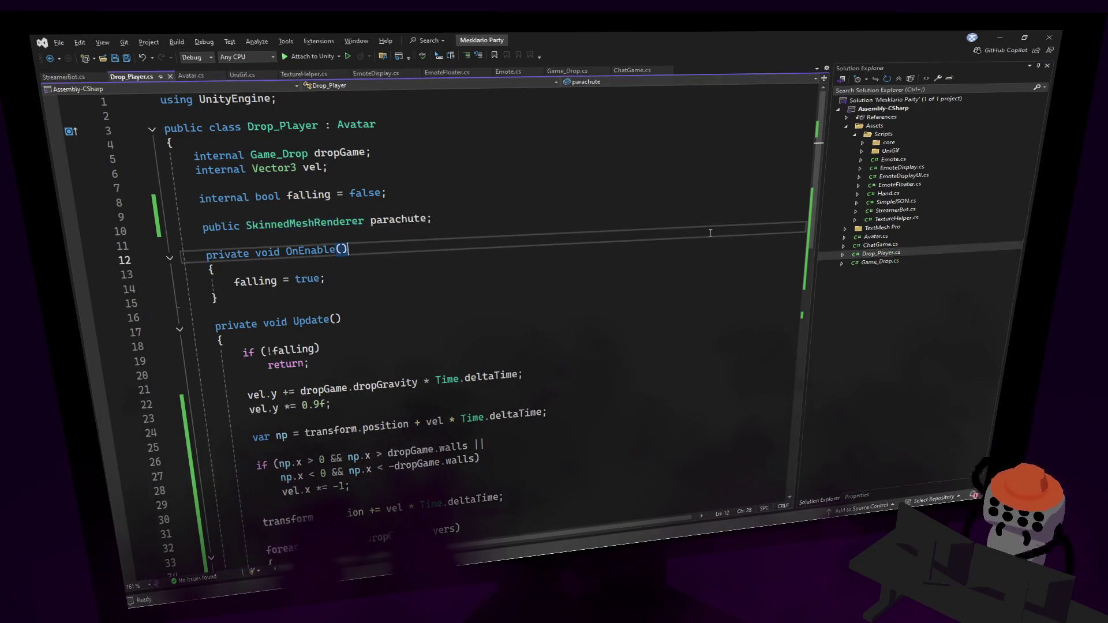
{"action": "key", "text": "alt+Tab"}
{"action": "left_click", "coordinate": [622, 211]}
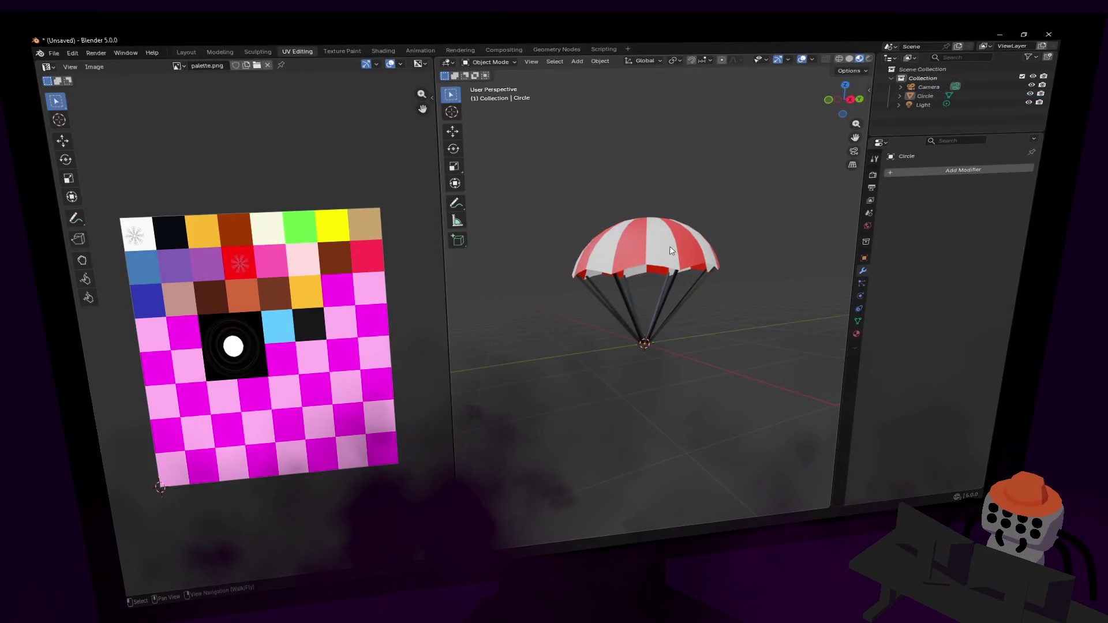
Select the parachute and add Basis and Key 1 shape keys in its Object Data properties.
{"action": "left_click", "coordinate": [646, 249]}
{"action": "key", "text": "Tab"}
{"action": "key", "text": "shift+grave"}
{"action": "key", "text": "w"}
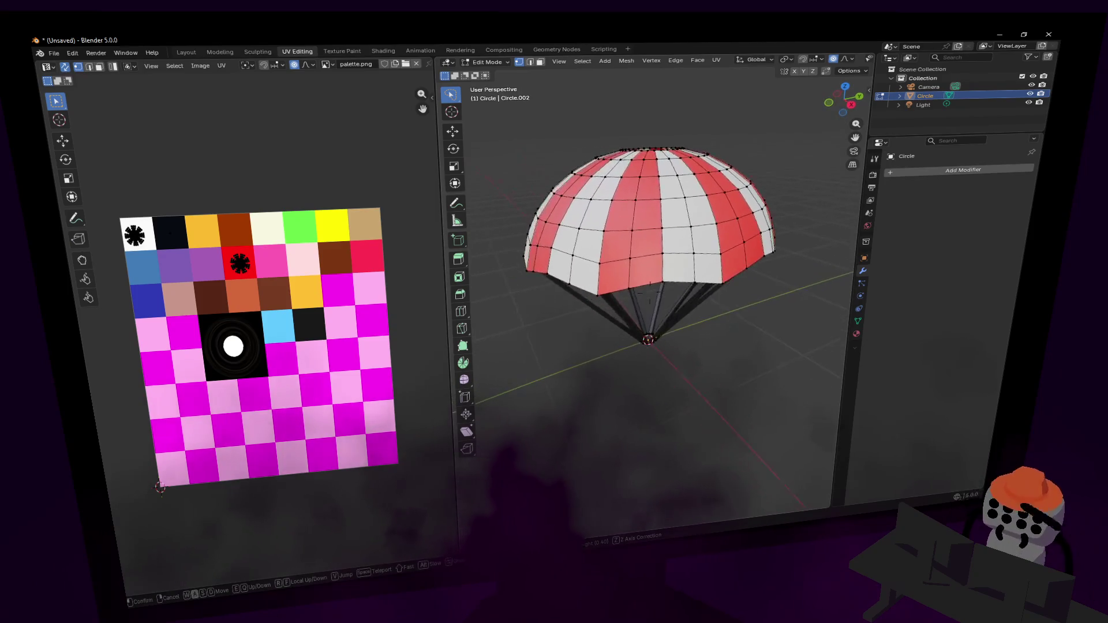
{"action": "key", "text": "Return"}
{"action": "left_click", "coordinate": [858, 320]}
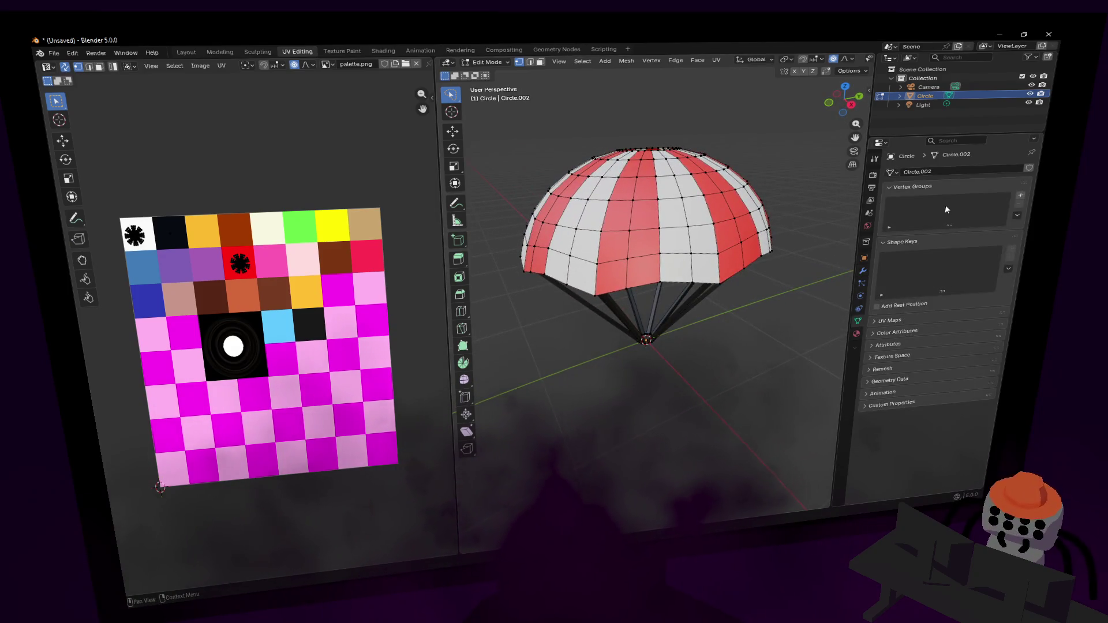
{"action": "key", "text": "Tab"}
{"action": "left_click", "coordinate": [1012, 249]}
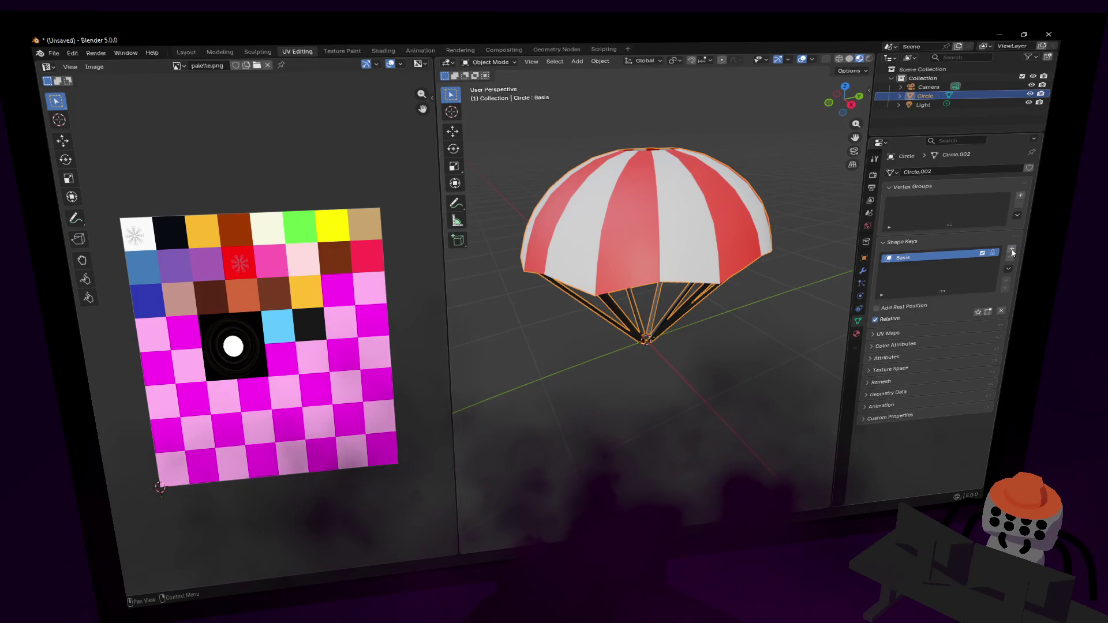
{"action": "left_click", "coordinate": [1012, 249]}
{"action": "key", "text": "Tab"}
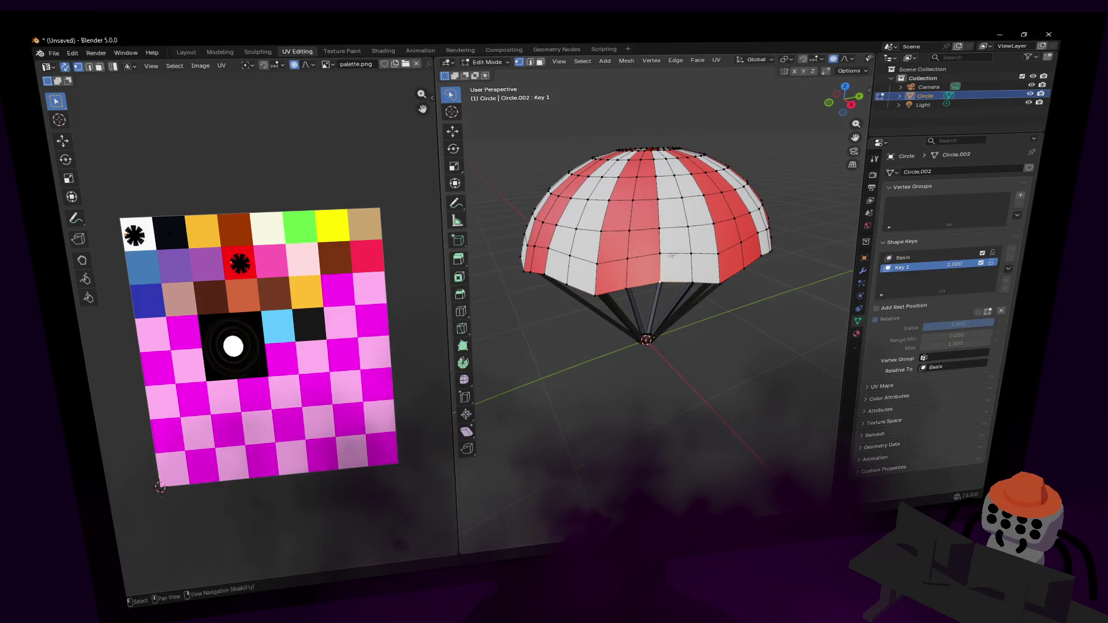
In Edit Mode on Key 1, switch to edge selection and pick the parachute's dome edges.
{"action": "key", "text": "shift+grave"}
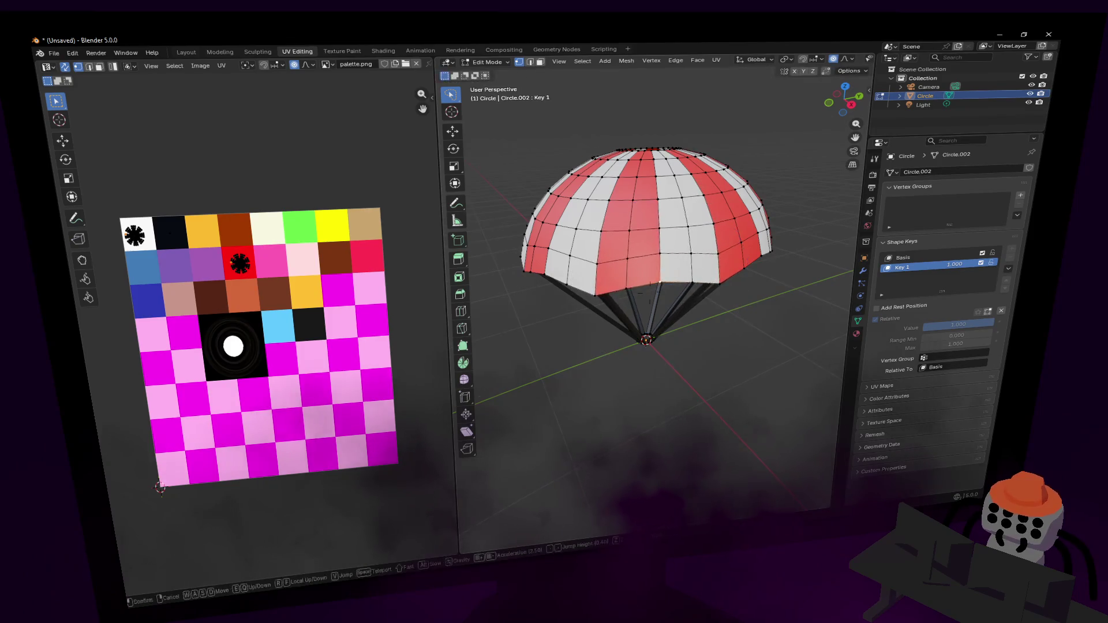
{"action": "left_click", "coordinate": [708, 277]}
{"action": "key", "text": "2"}
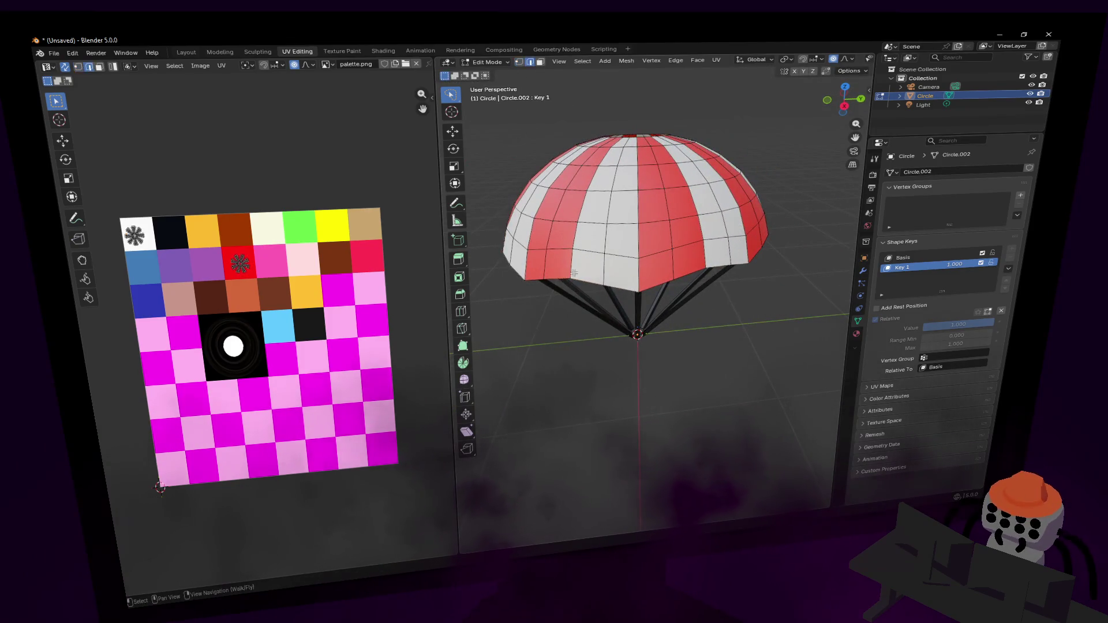
{"action": "mouse_move", "coordinate": [598, 259]}
{"action": "left_mouse_down"}
{"action": "mouse_move", "coordinate": [570, 272]}
{"action": "mouse_move", "coordinate": [684, 273]}
{"action": "left_mouse_up"}
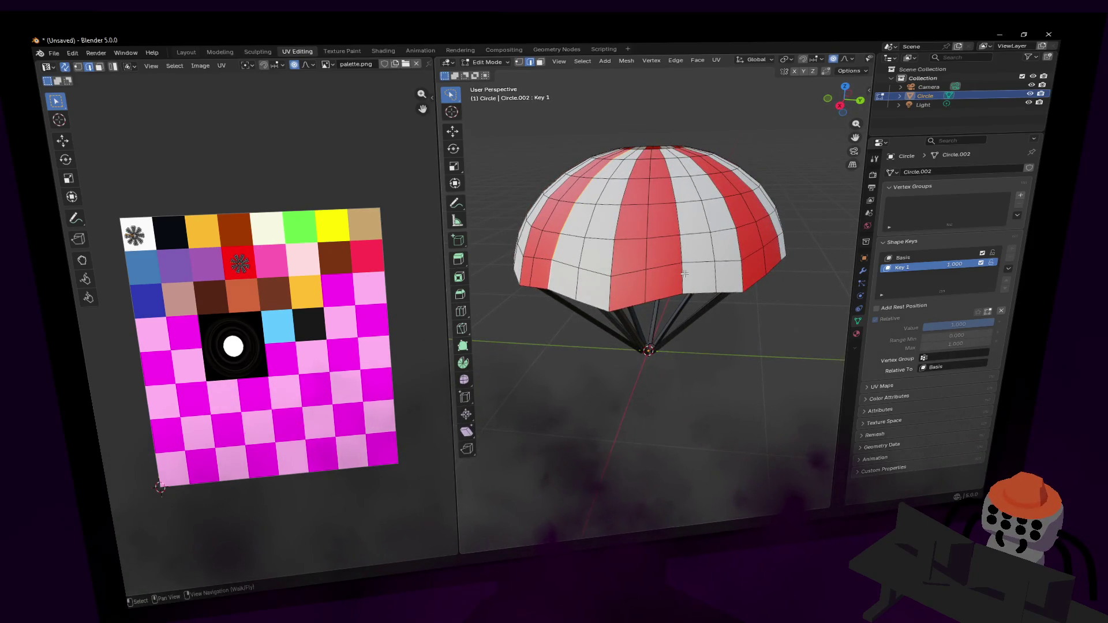
{"action": "left_click", "coordinate": [683, 233], "text": "shift"}
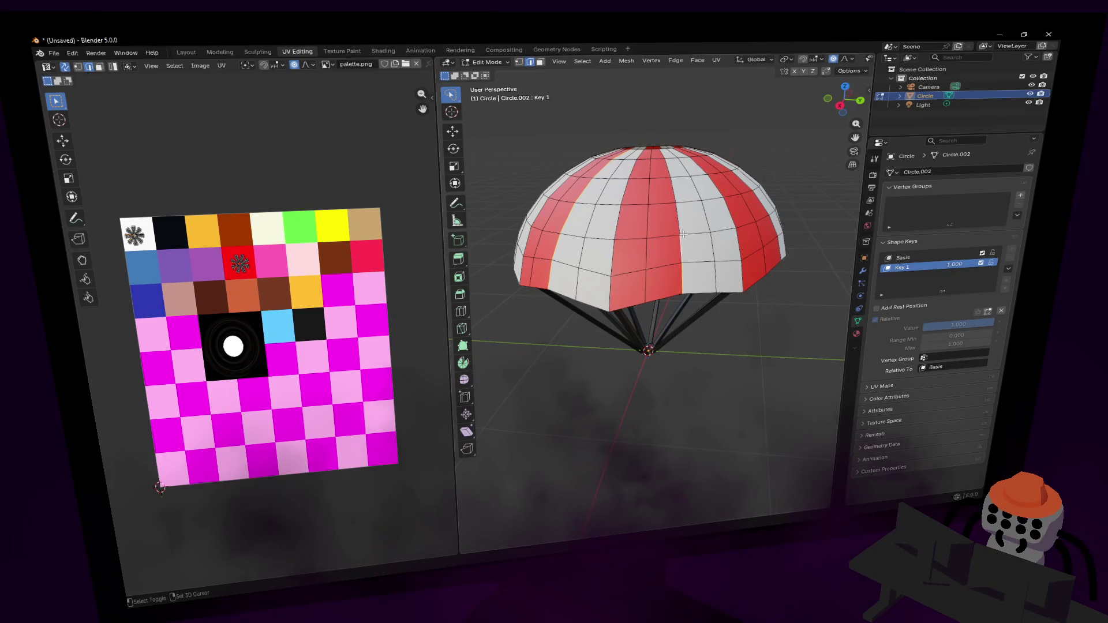
{"action": "key", "text": "shift+grave"}
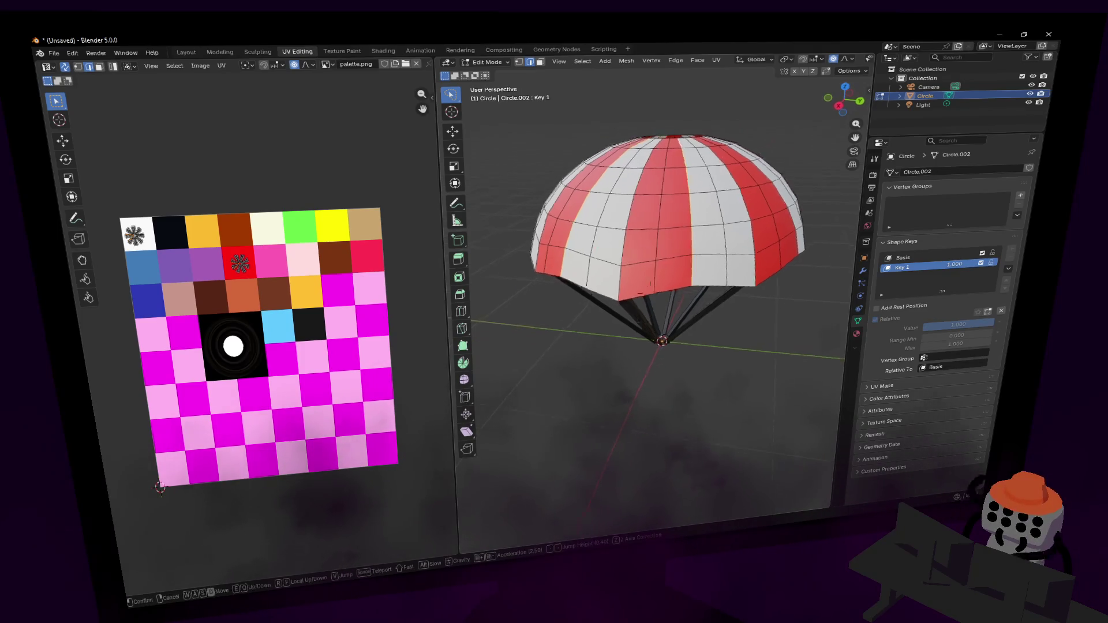
{"action": "left_click", "coordinate": [653, 237]}
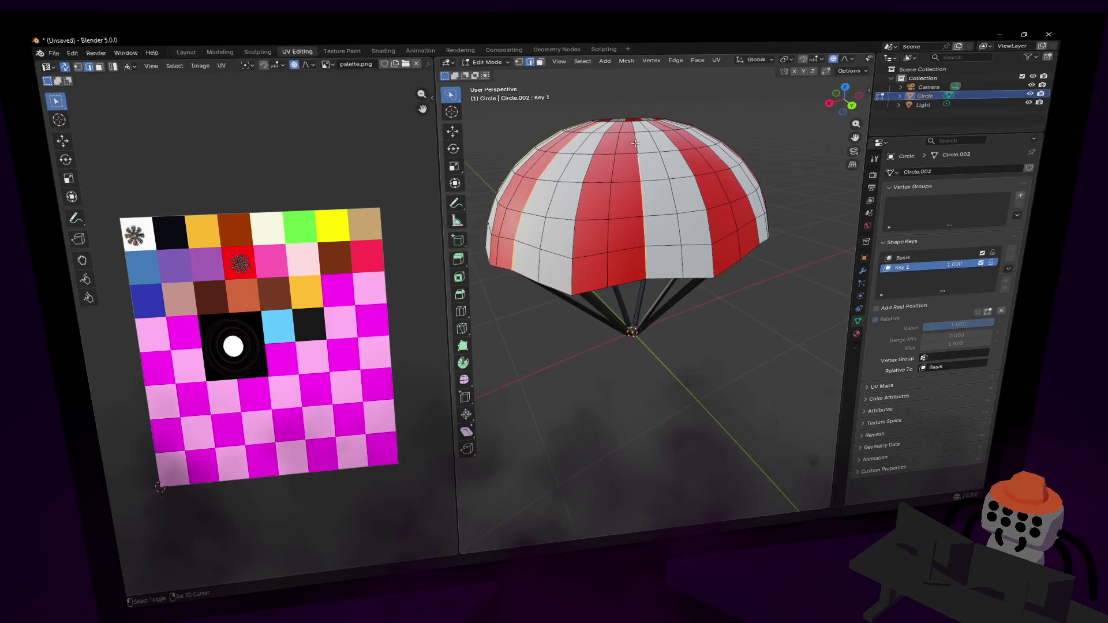
{"action": "key", "text": "shift+grave"}
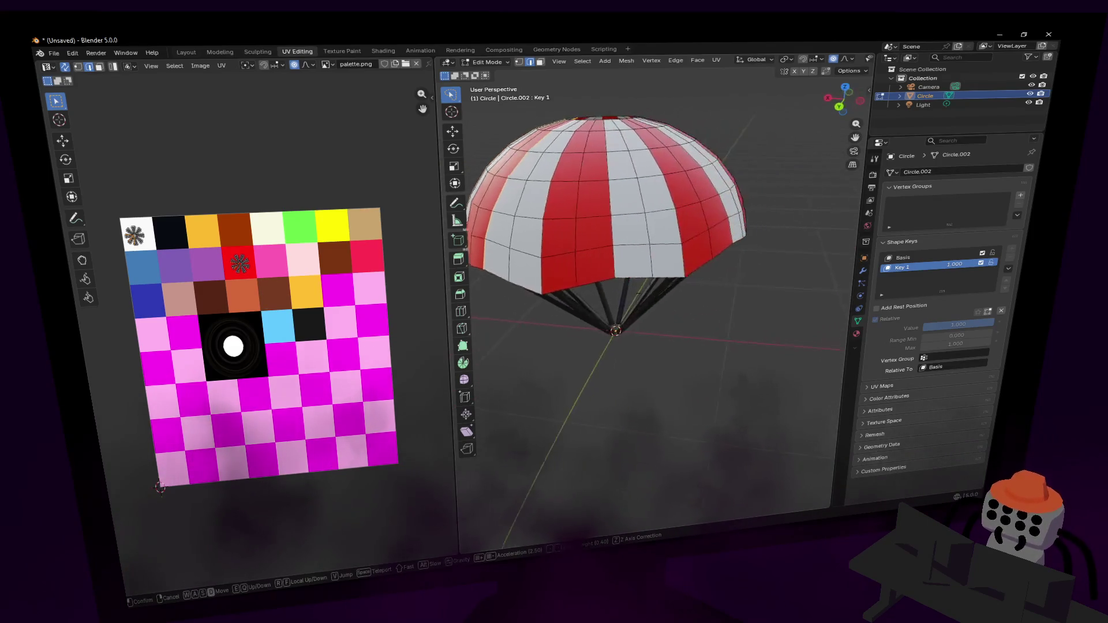
{"action": "left_click", "coordinate": [619, 267]}
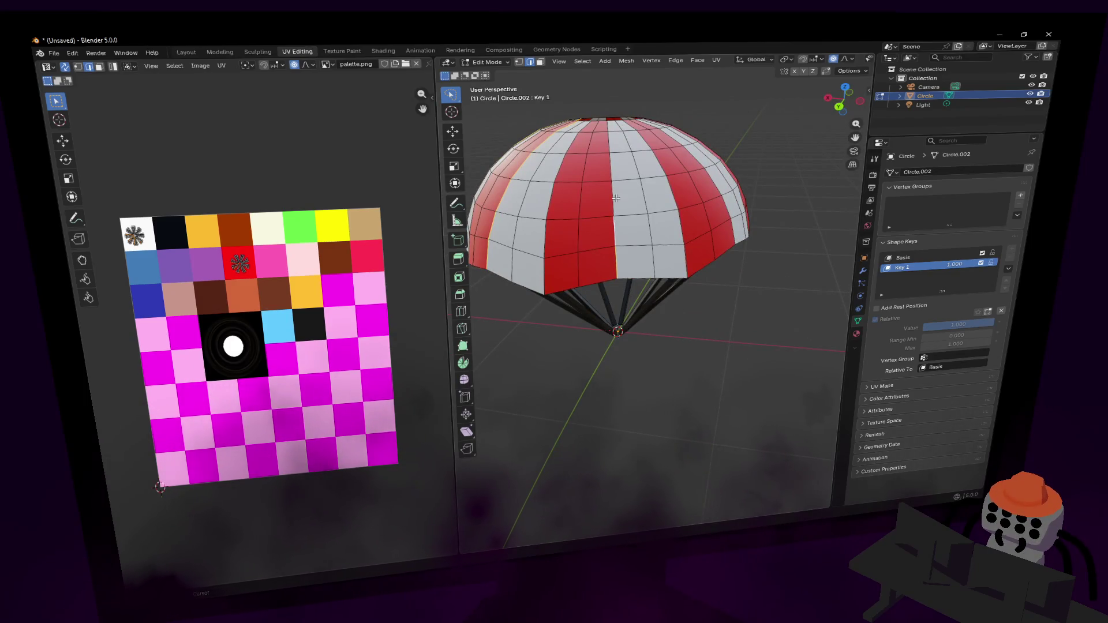
{"action": "key", "text": "shift+grave"}
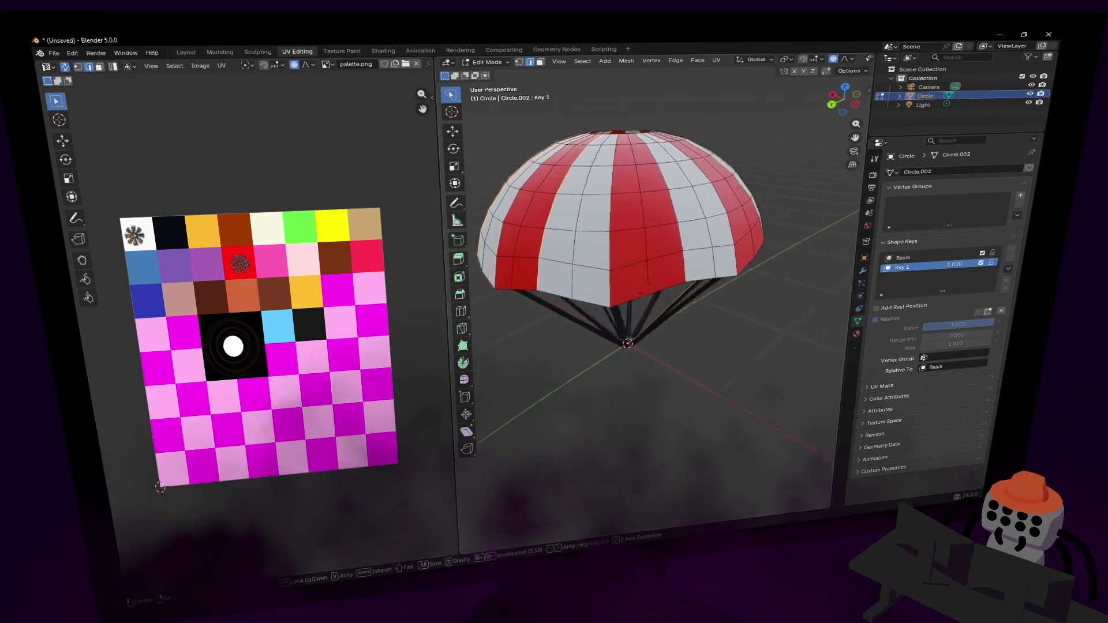
{"action": "left_click", "coordinate": [673, 265]}
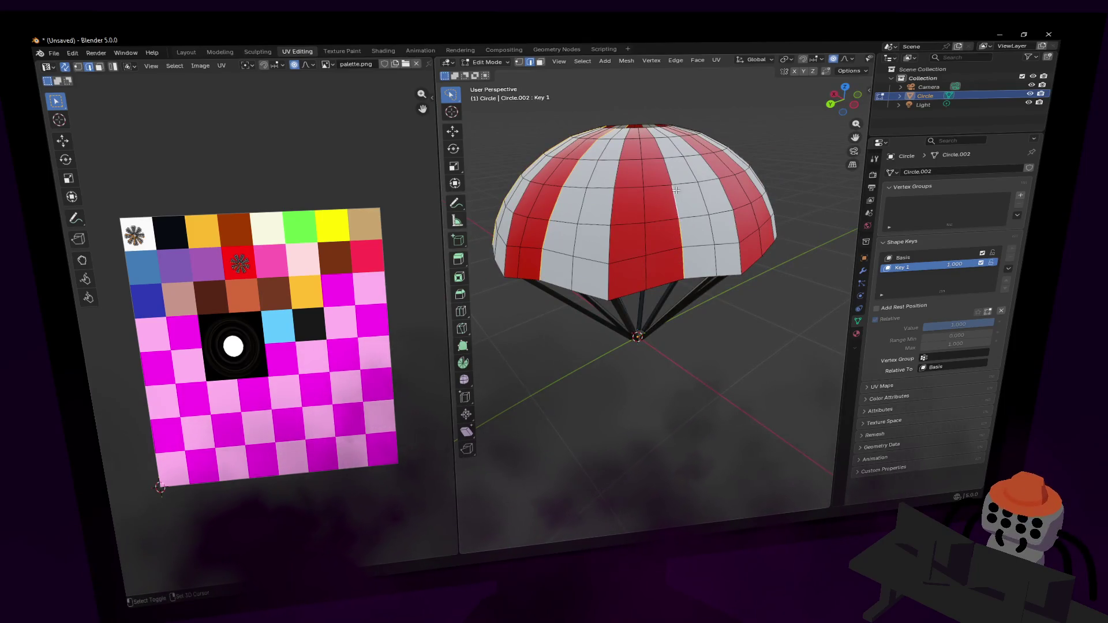
{"action": "key", "text": "shift+grave"}
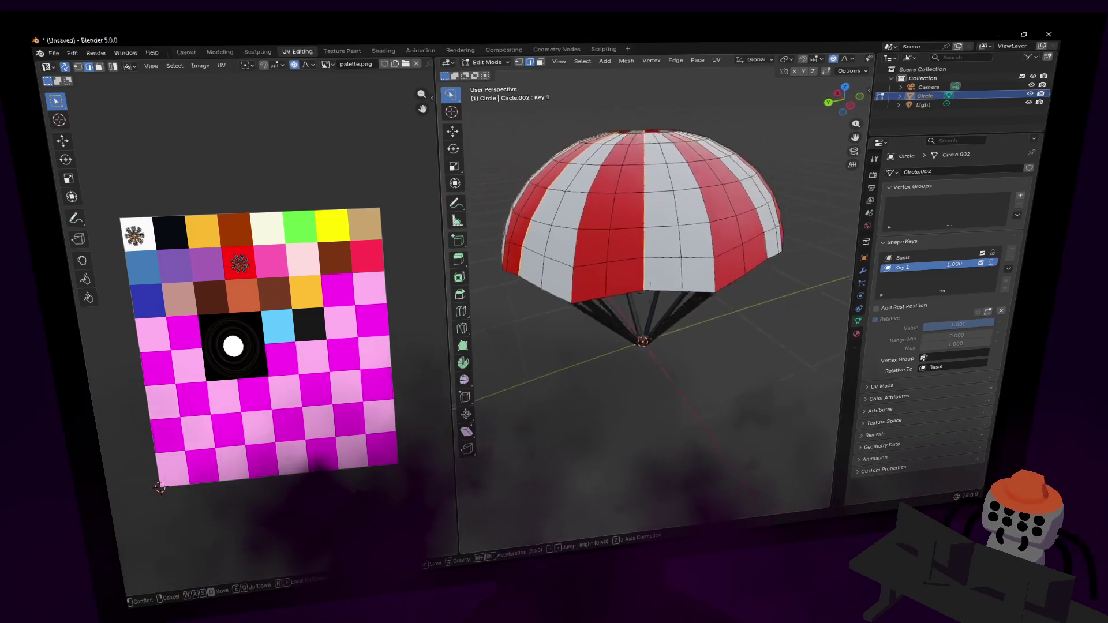
{"action": "left_click", "coordinate": [613, 263]}
{"action": "type", "text": "fall"}
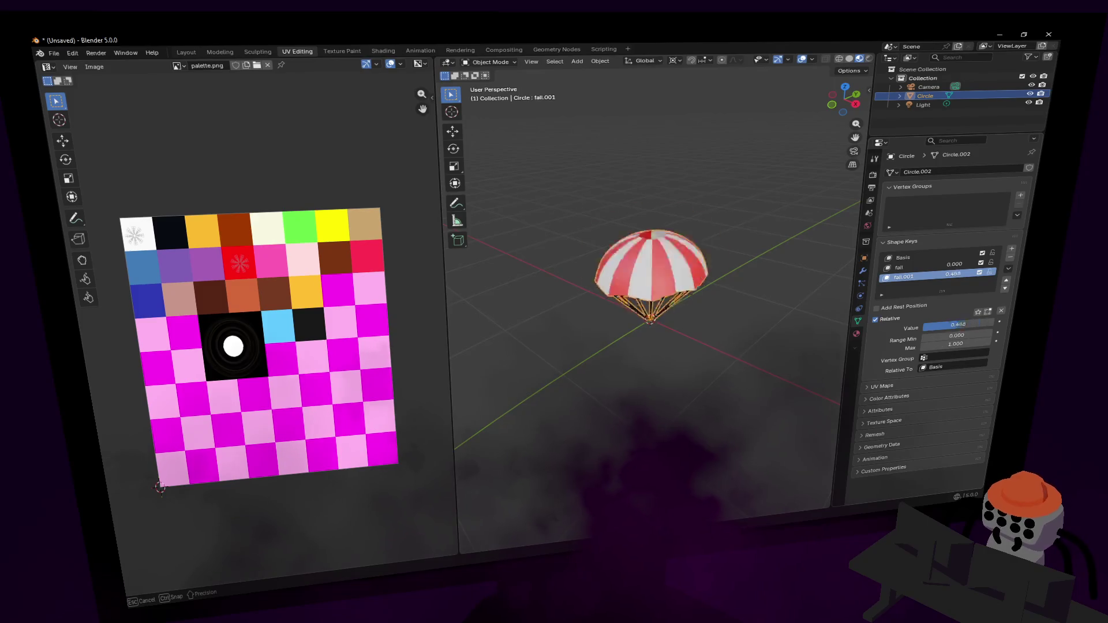
Try raising the fall.001 shape key value to collapse the canopy, then reset it to zero.
{"action": "left_click_drag", "start_coordinate": [926, 325], "coordinate": [989, 325]}
{"action": "left_click_drag", "start_coordinate": [970, 275], "coordinate": [947, 275]}
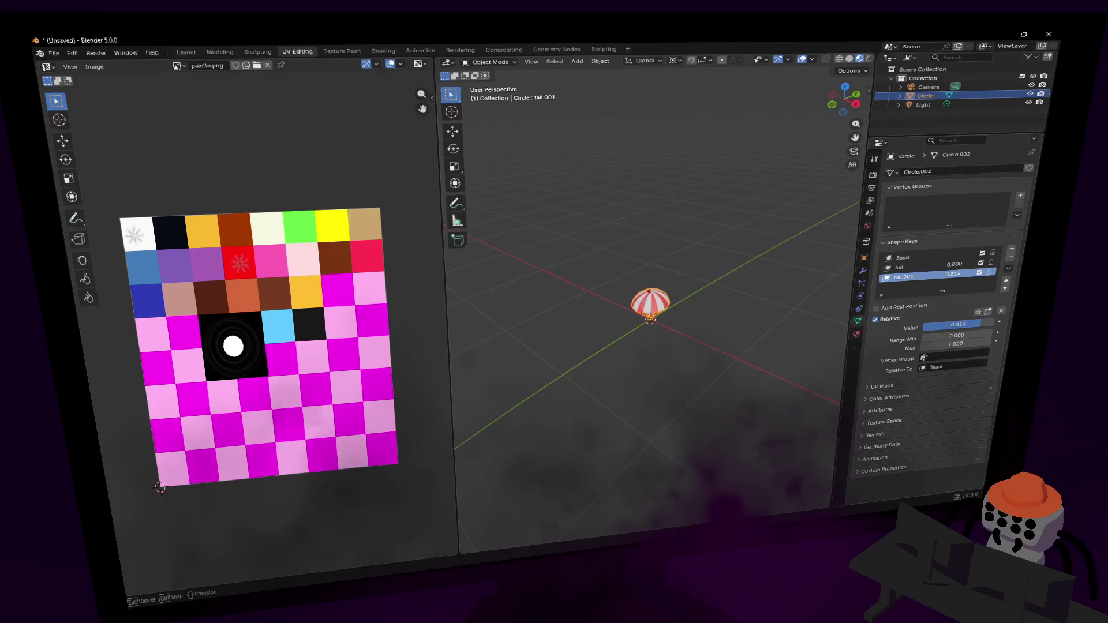
{"action": "key", "text": "Tab"}
{"action": "key", "text": "Tab"}
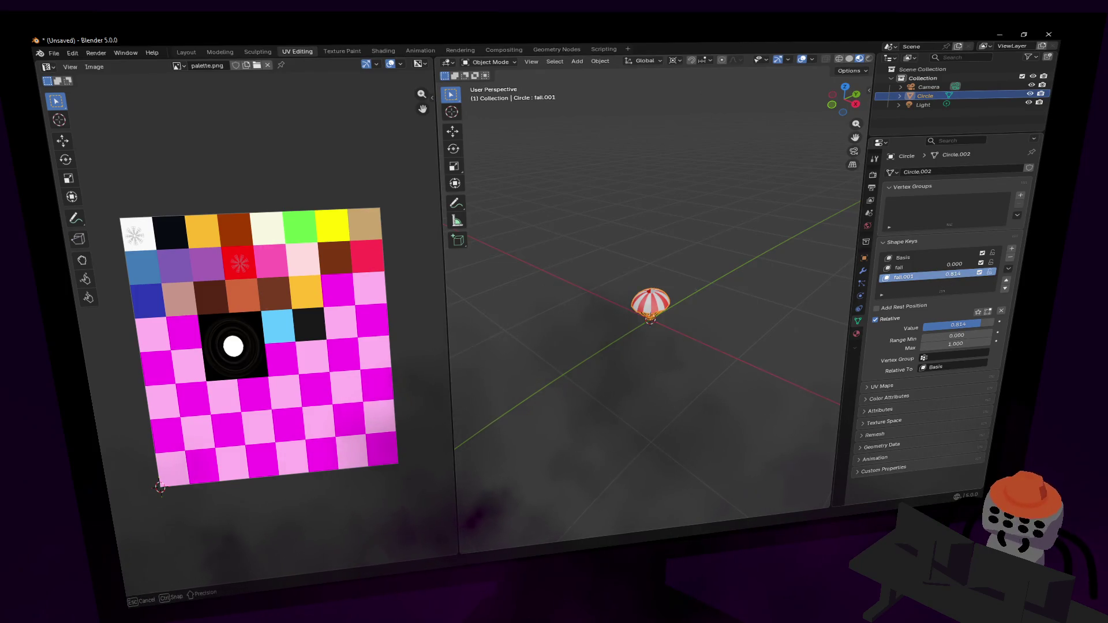
{"action": "key", "text": "BackSpace"}
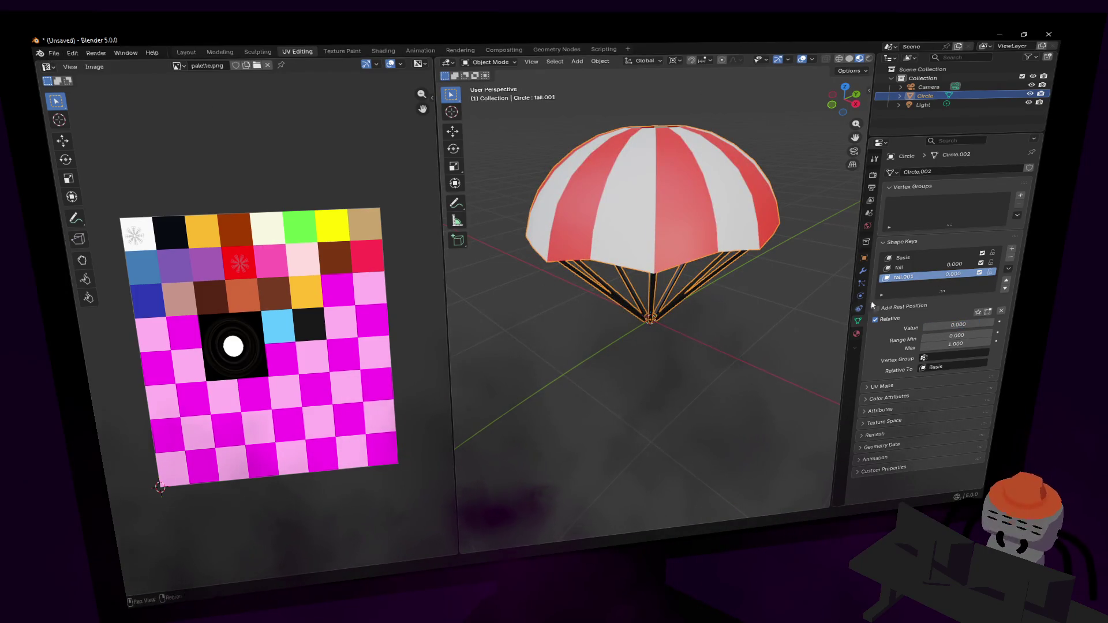
Rename the second shape key to retract.
{"action": "double_click", "coordinate": [905, 277]}
{"action": "type", "text": "f"}
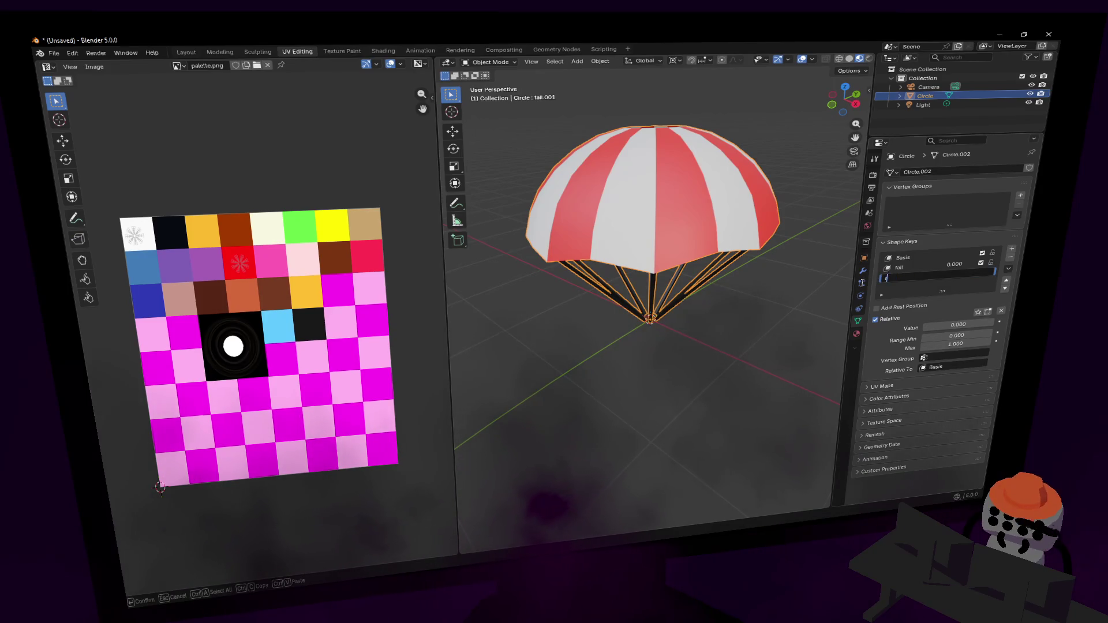
{"action": "type", "text": "retract"}
{"action": "key", "text": "Return"}
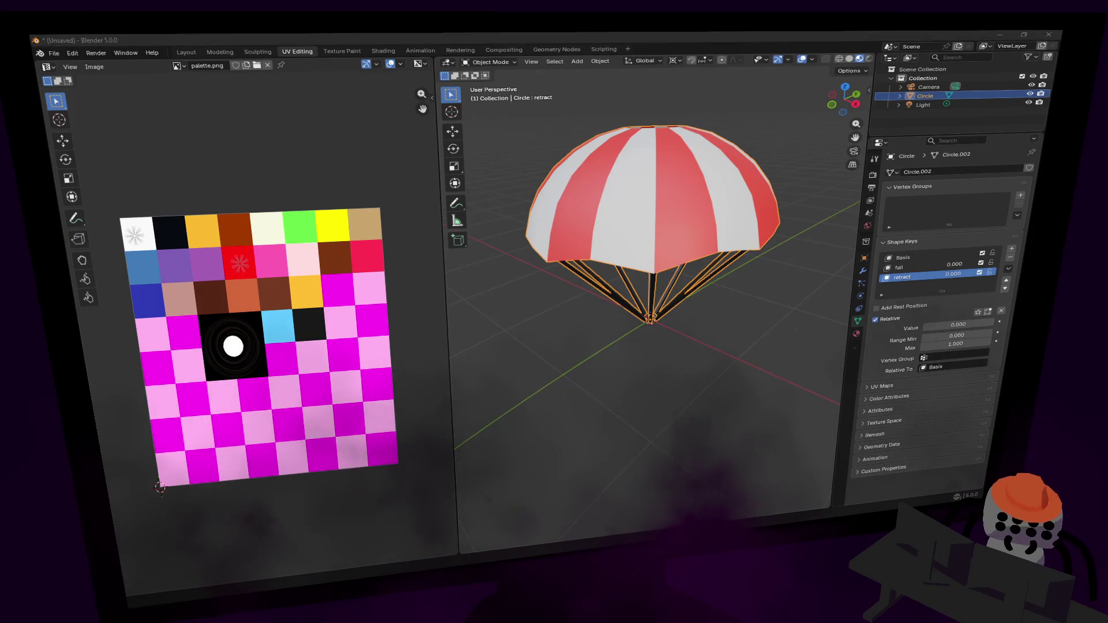
{"action": "left_click", "coordinate": [608, 40]}
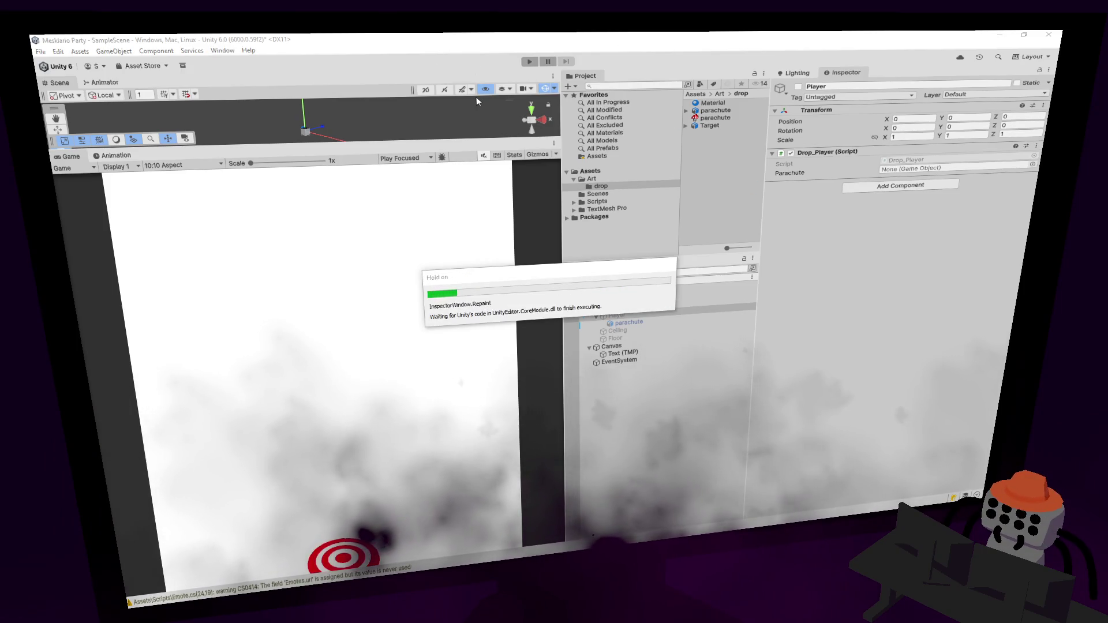
Drag the parachute into Drop_Player's Parachute field, then toggle Player active to check it appears.
{"action": "left_click_drag", "start_coordinate": [663, 329], "coordinate": [973, 170]}
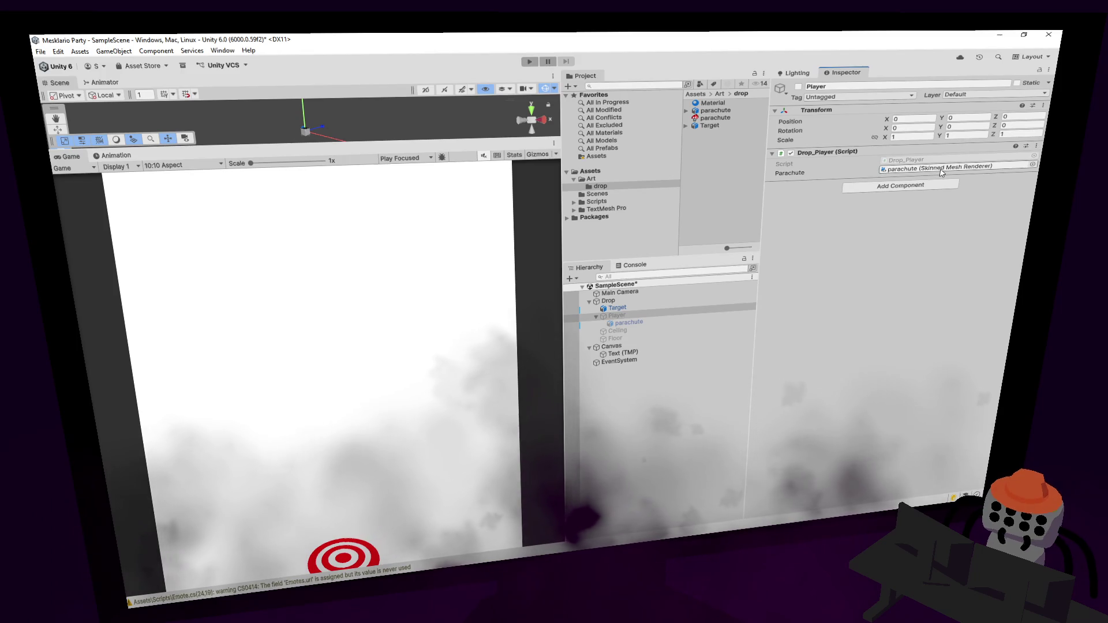
{"action": "left_click", "coordinate": [942, 169]}
{"action": "left_click", "coordinate": [633, 319]}
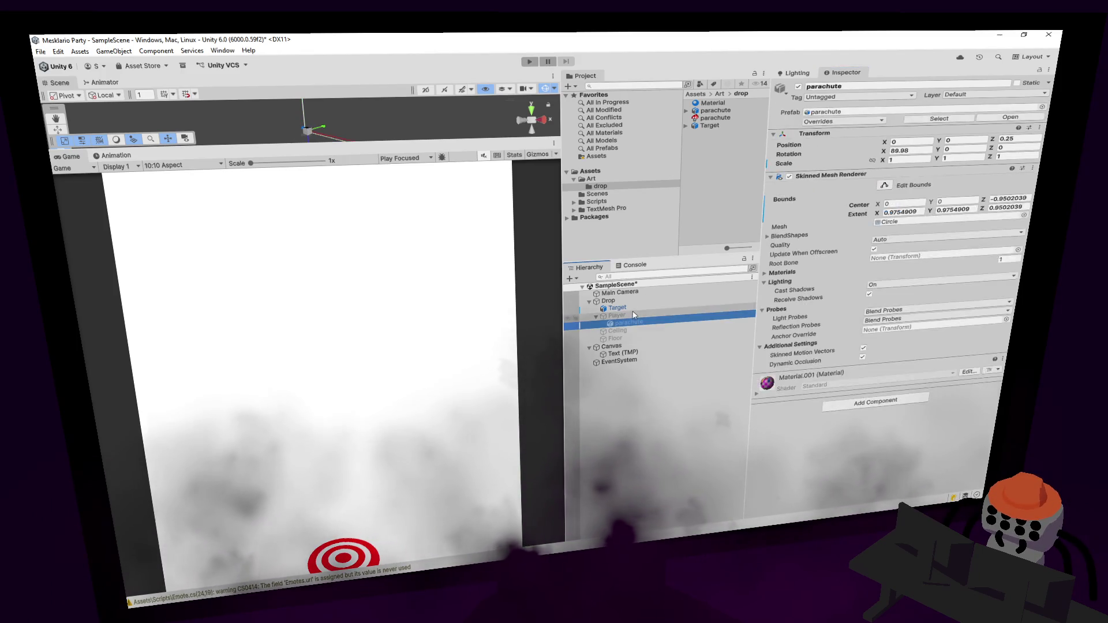
{"action": "left_click", "coordinate": [634, 315]}
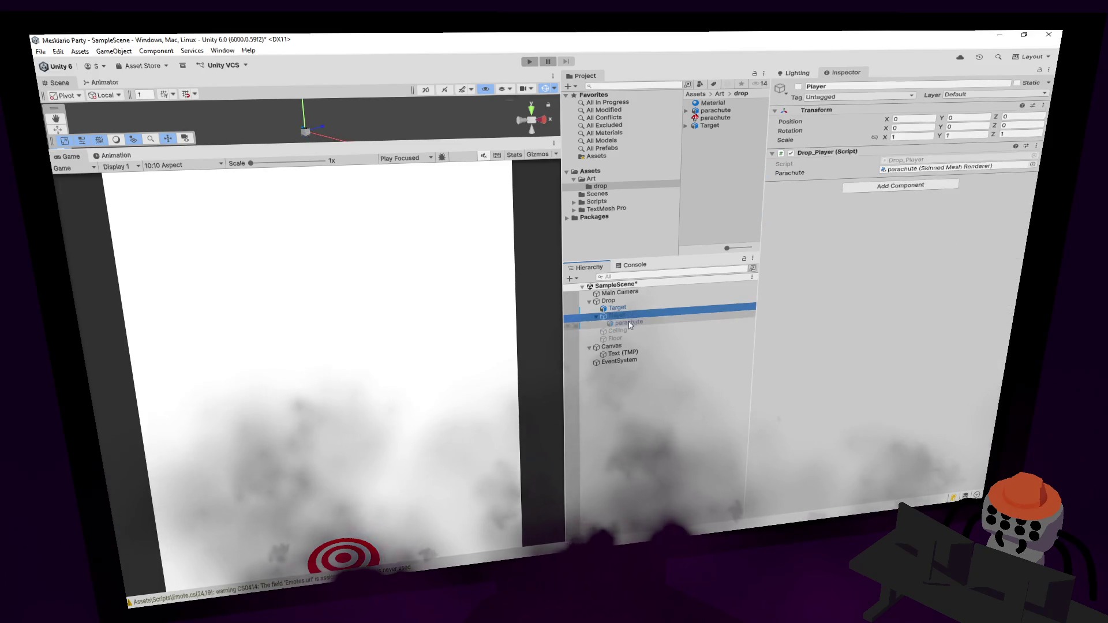
{"action": "left_click", "coordinate": [799, 87]}
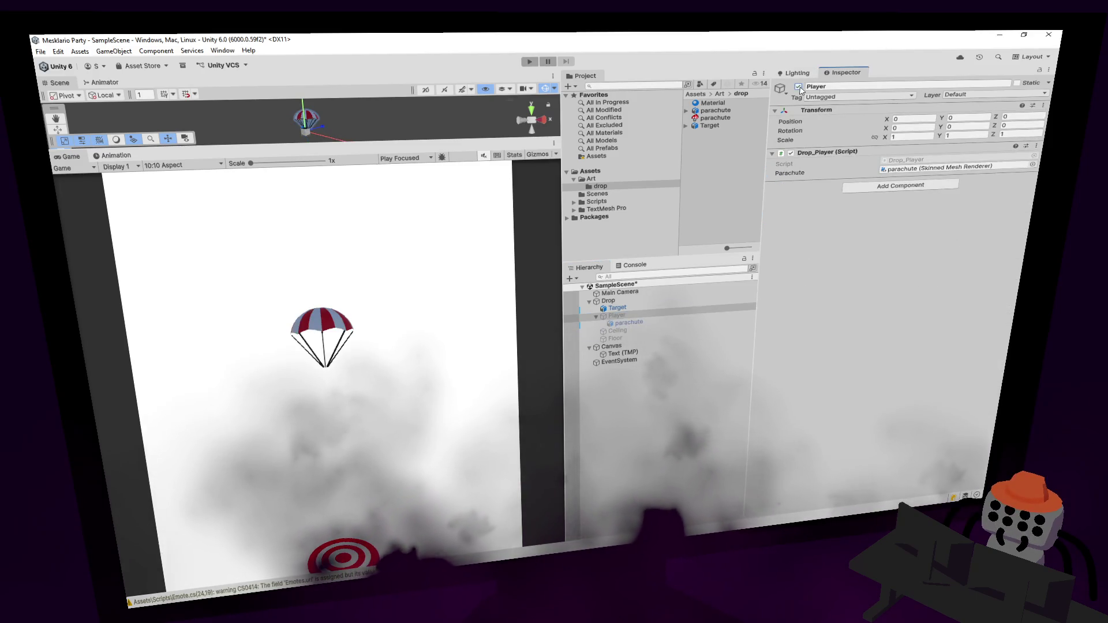
{"action": "left_click", "coordinate": [629, 322]}
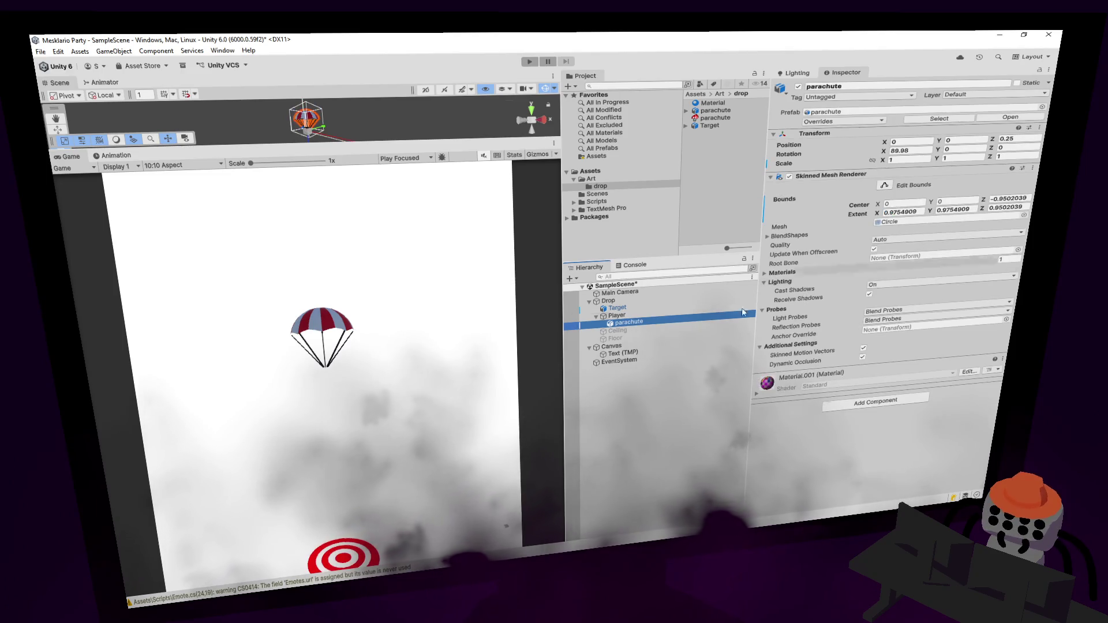
{"action": "left_click", "coordinate": [634, 315]}
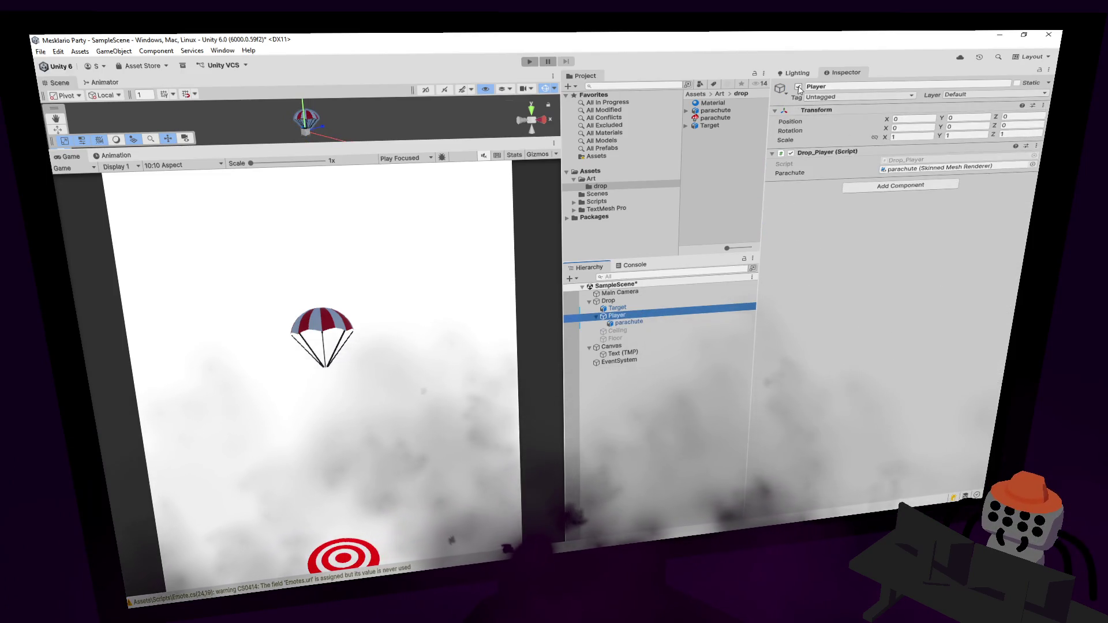
{"action": "left_click", "coordinate": [799, 87]}
Declare 'float t;' above Update and add a t reset line in OnEnable.
{"action": "key", "text": "Down"}
{"action": "key", "text": "Down"}
{"action": "key", "text": "Down"}
{"action": "key", "text": "Up"}
{"action": "key", "text": "Return"}
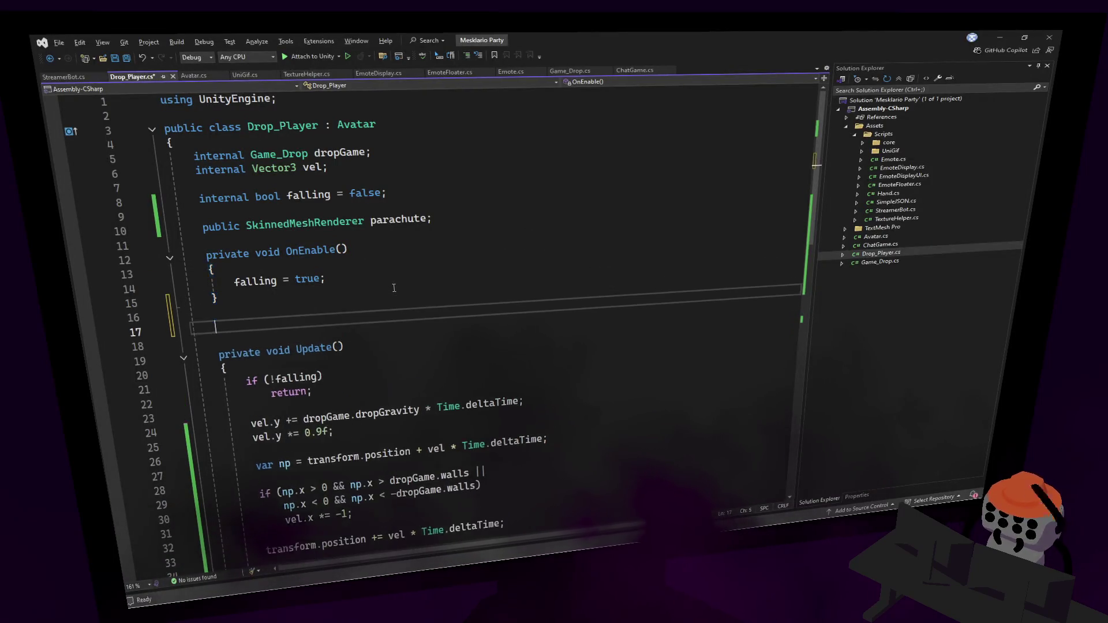
{"action": "type", "text": "float t"}
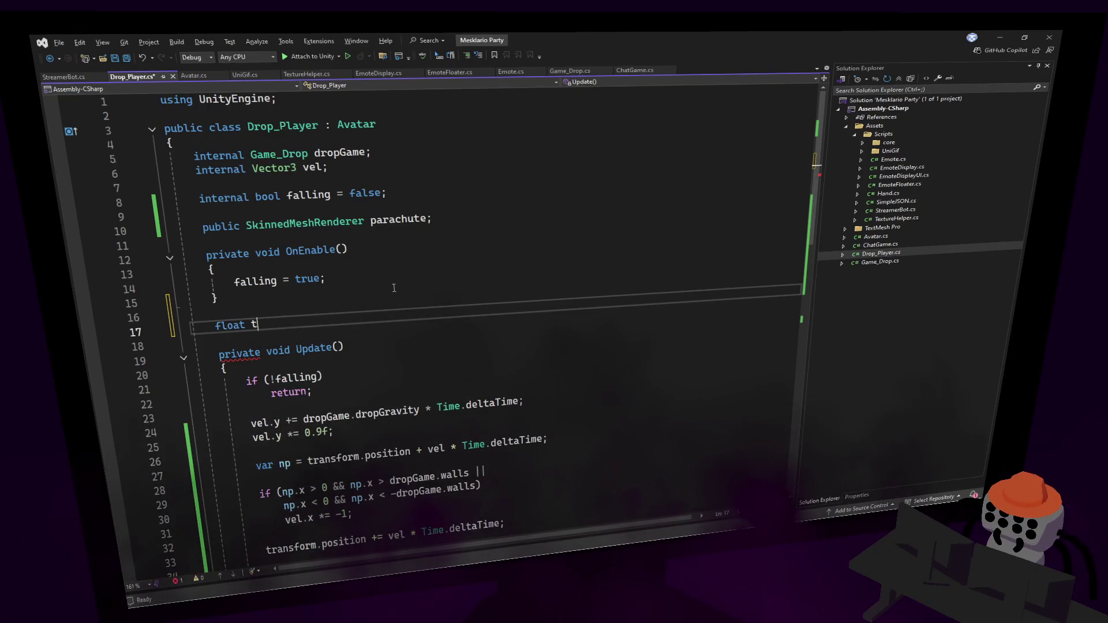
{"action": "type", "text": ";"}
{"action": "left_click", "coordinate": [394, 288]}
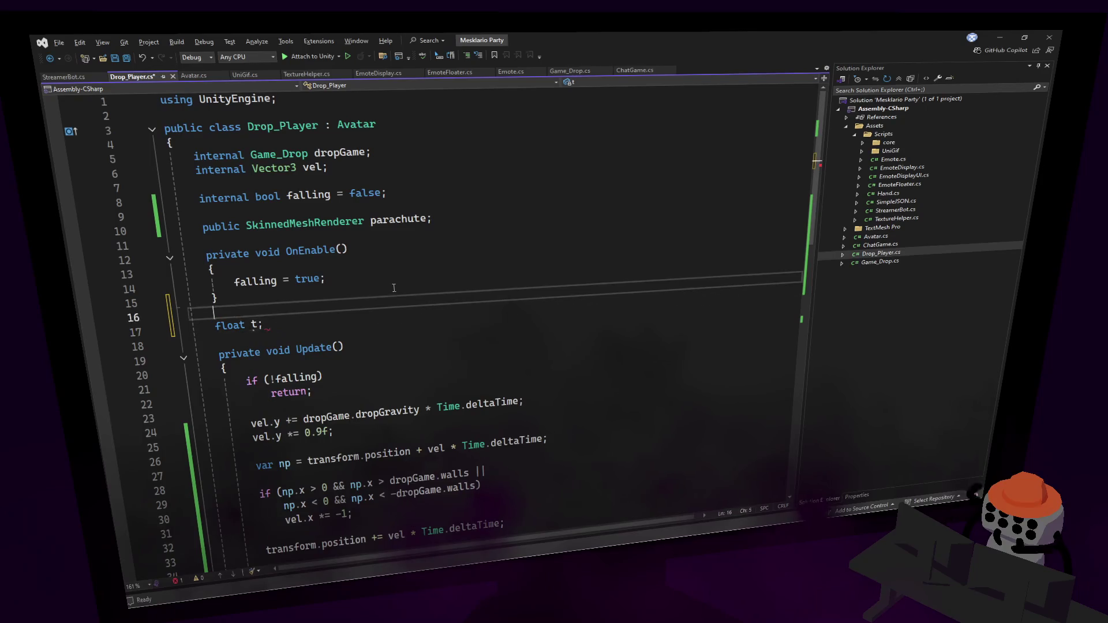
{"action": "key", "text": "Return"}
{"action": "key", "text": "Return"}
{"action": "type", "text": "t = 0;"}
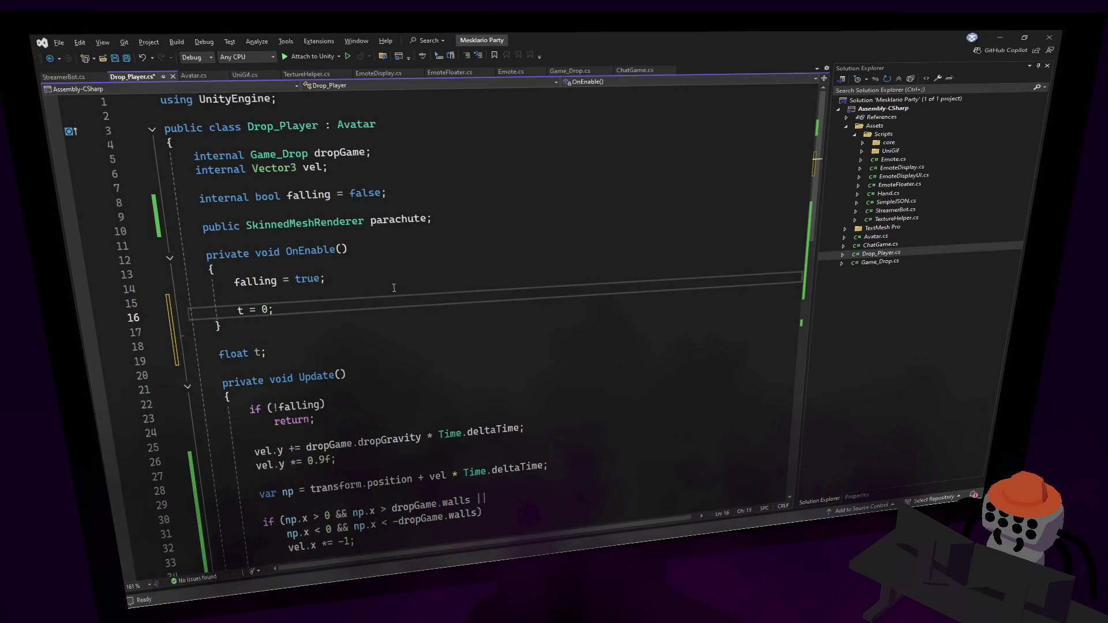
{"action": "left_click", "coordinate": [383, 280]}
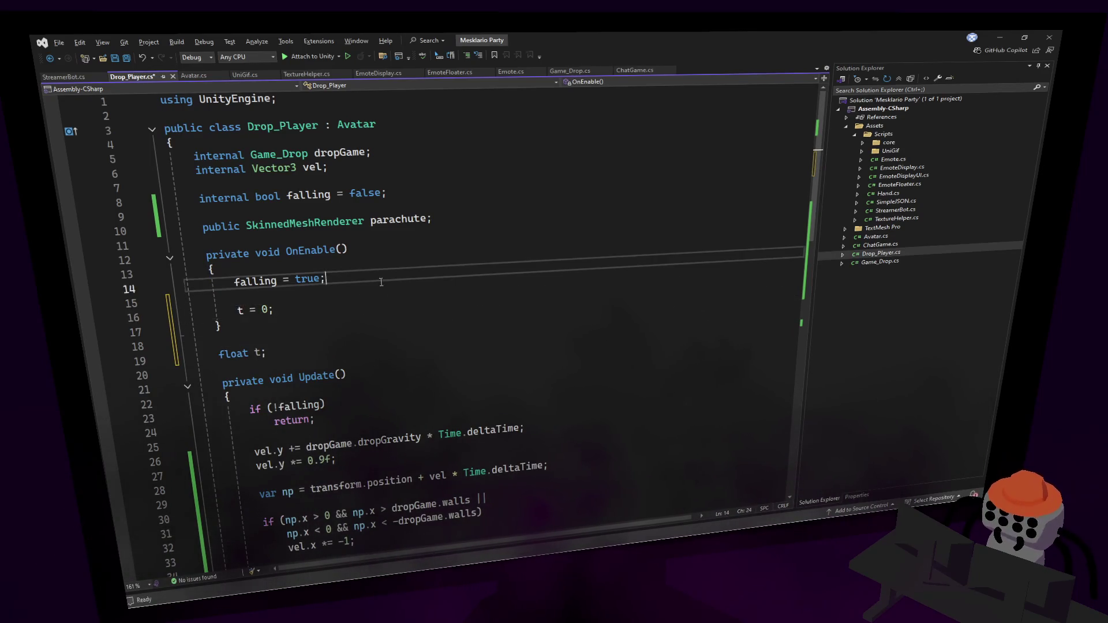
Add 't += 1;' at the top of Update and save.
{"action": "scroll", "coordinate": [383, 279], "scroll_direction": "down", "scroll_amount": 2}
{"action": "left_click", "coordinate": [345, 305]}
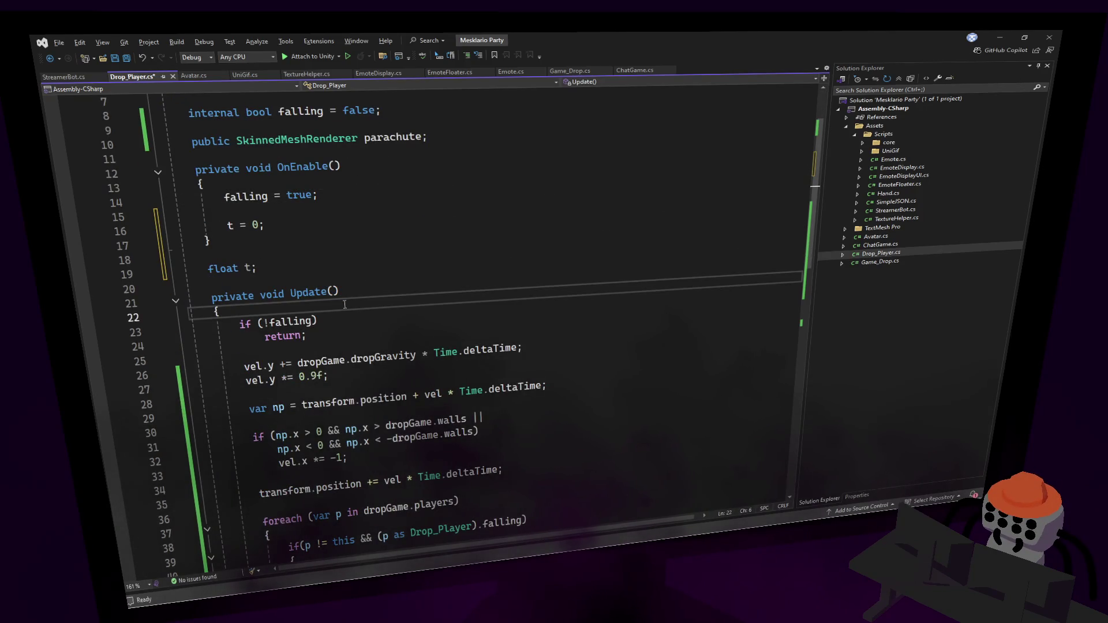
{"action": "key", "text": "Return"}
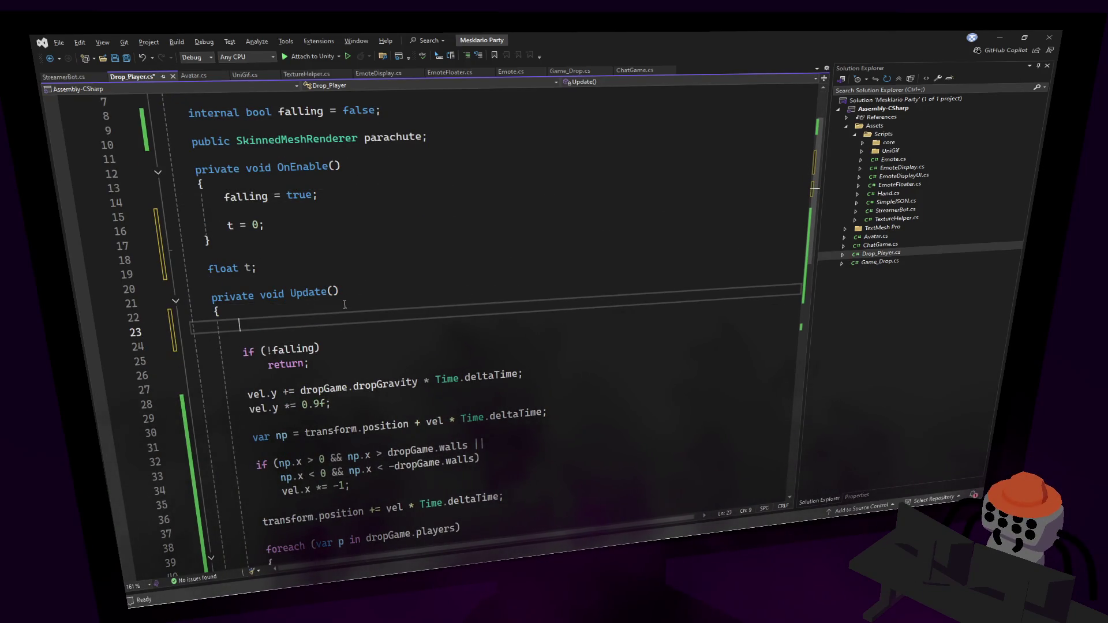
{"action": "type", "text": "t"}
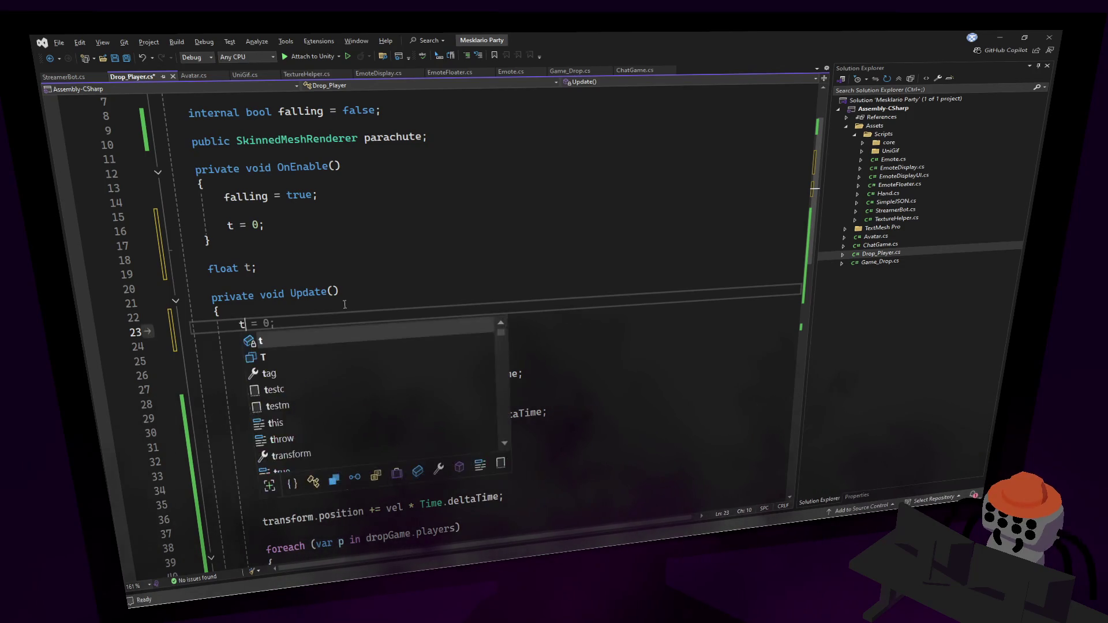
{"action": "key", "text": "BackSpace"}
{"action": "key", "text": "BackSpace"}
{"action": "key", "text": "BackSpace"}
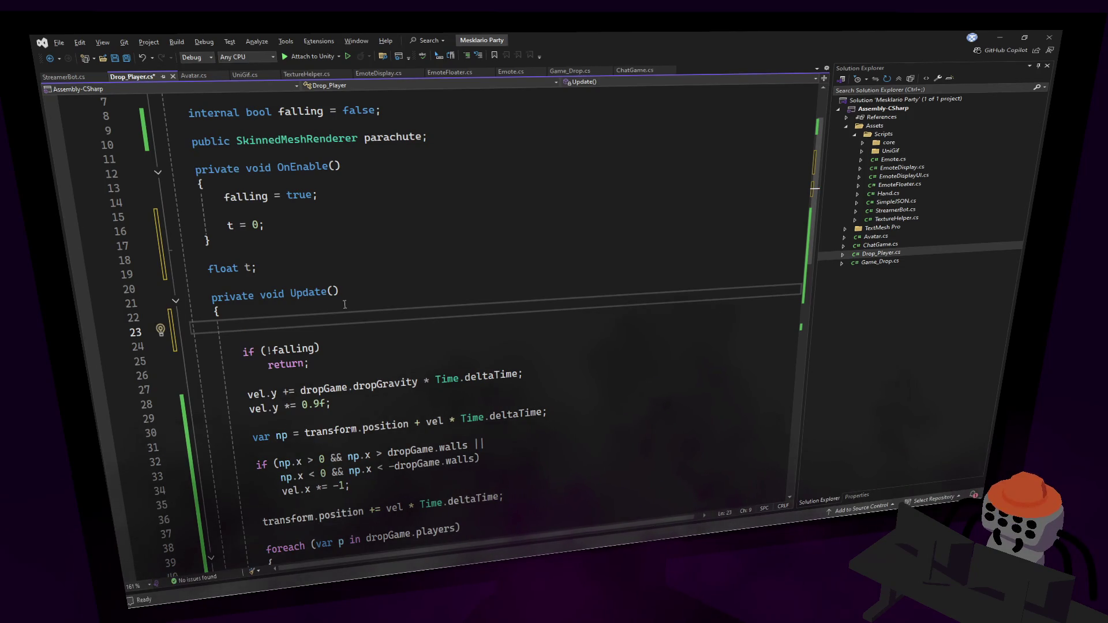
{"action": "key", "text": "Delete"}
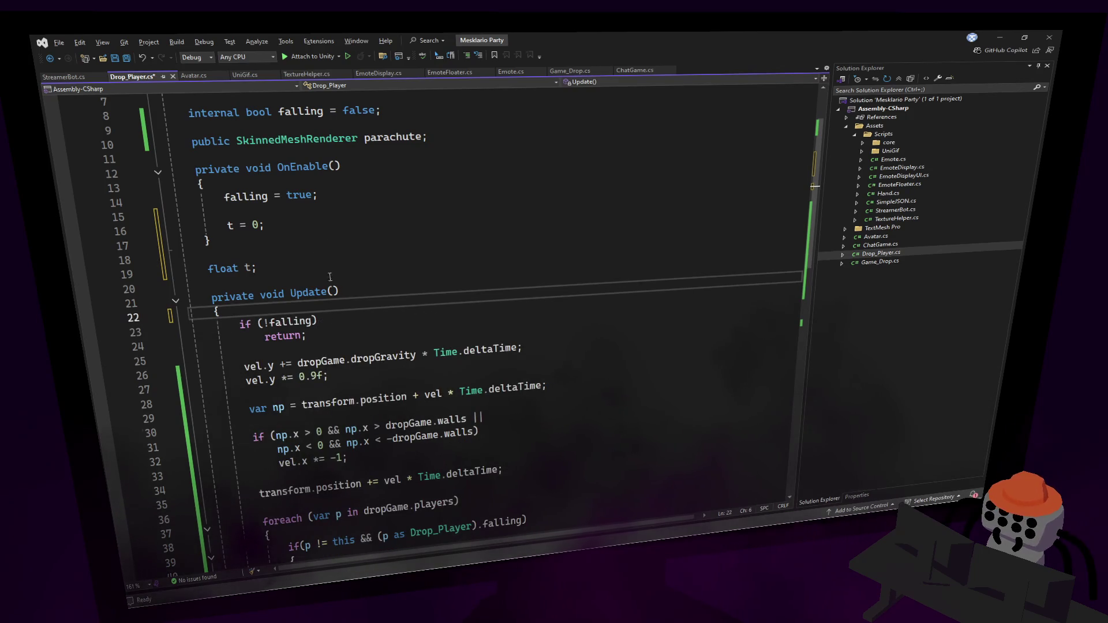
{"action": "left_click", "coordinate": [329, 332]}
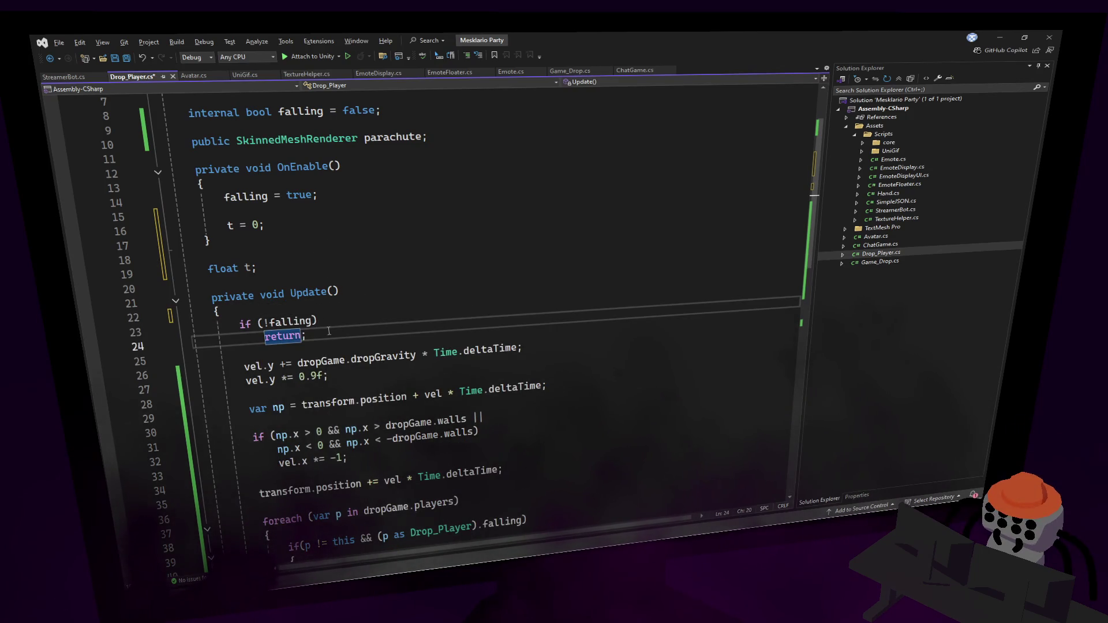
{"action": "key", "text": "Up"}
{"action": "key", "text": "Up"}
{"action": "key", "text": "End"}
{"action": "key", "text": "Return"}
{"action": "type", "text": "t += 1;"}
{"action": "key", "text": "ctrl+s"}
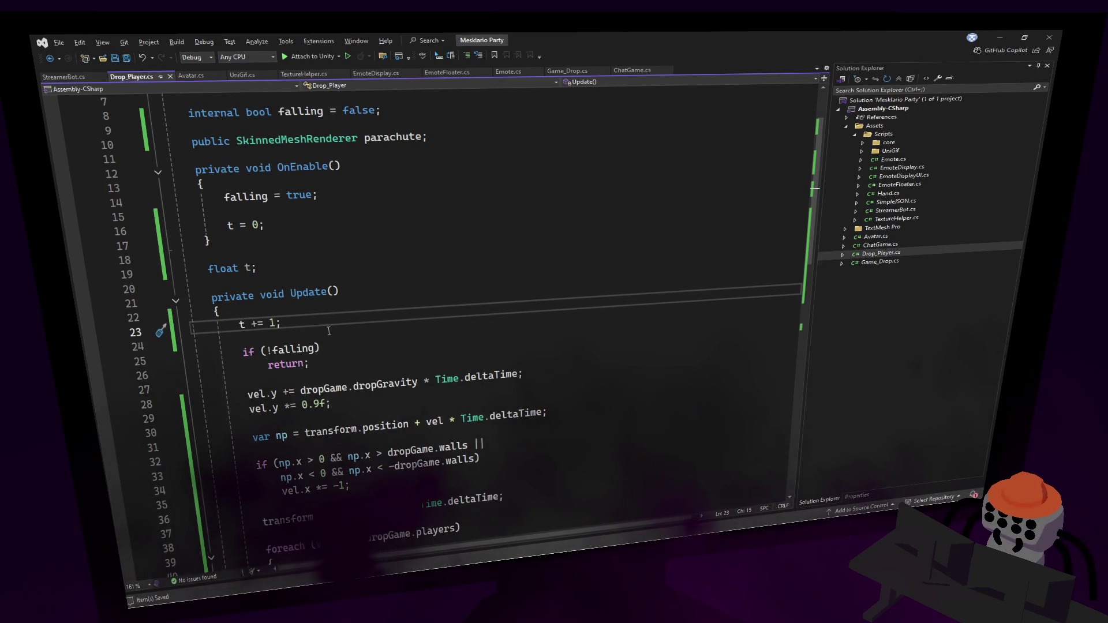
Change the increment to Time.deltaTime * 5 and save Drop_Player.cs.
{"action": "key", "text": "BackSpace"}
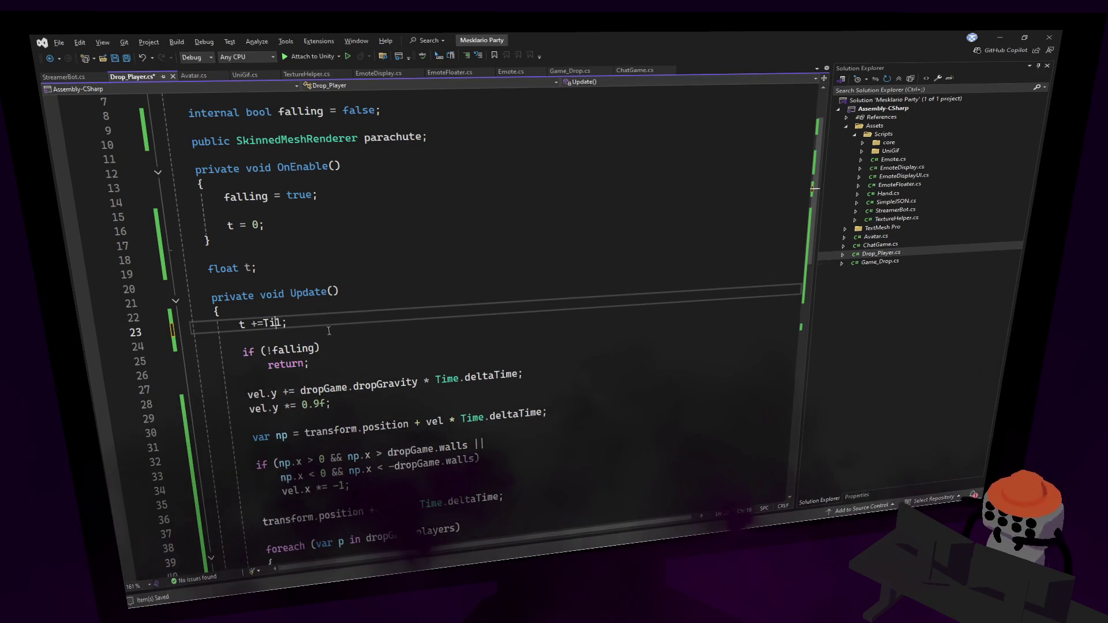
{"action": "type", "text": " Time.d"}
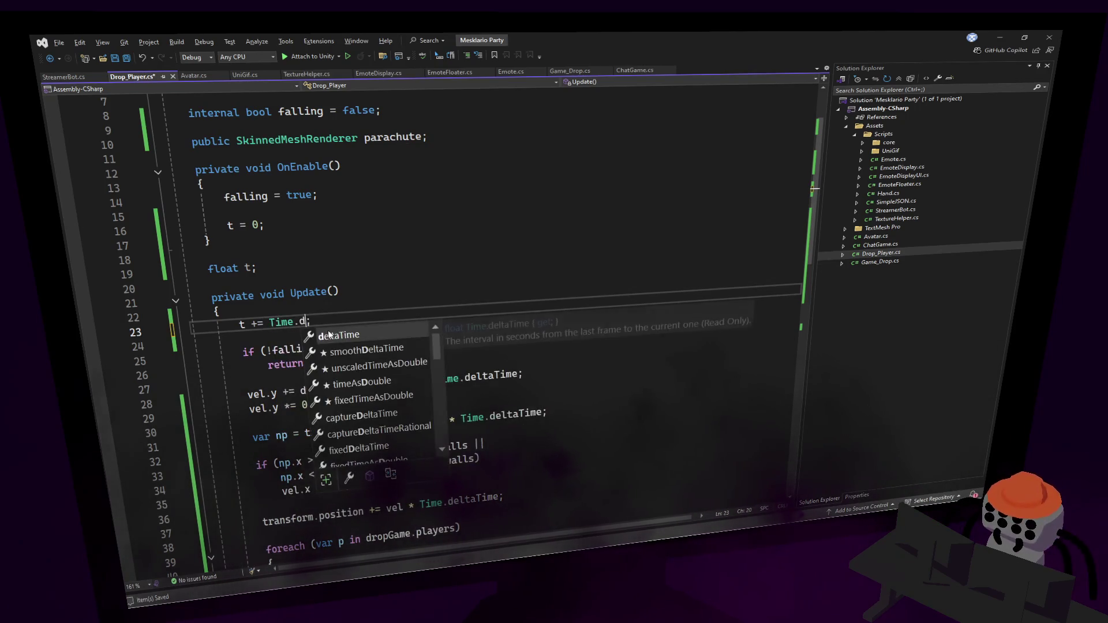
{"action": "key", "text": "Tab"}
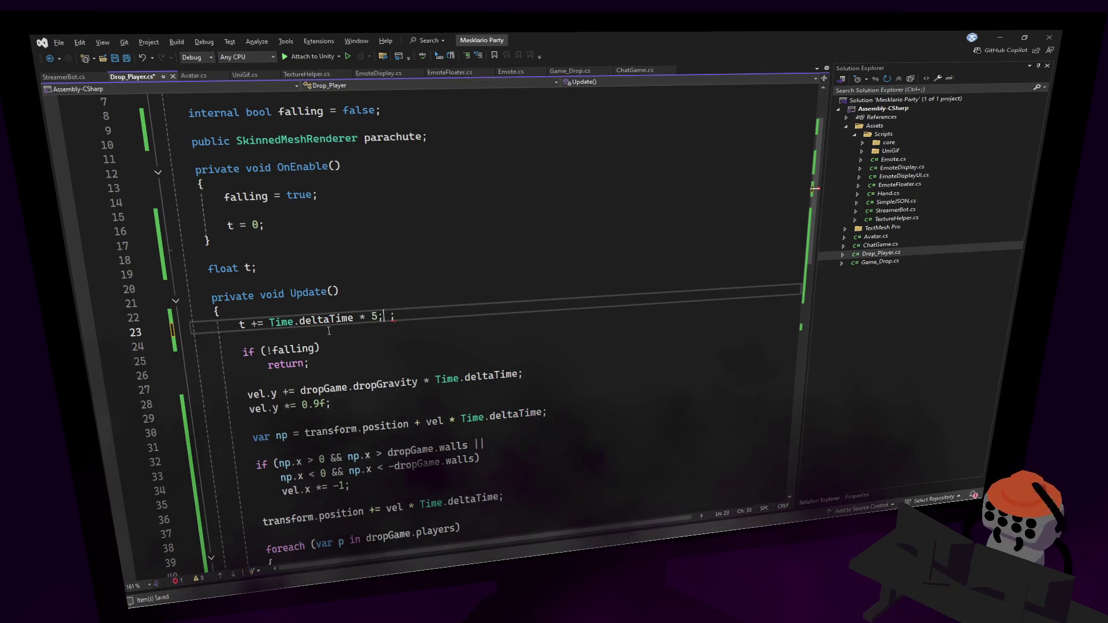
{"action": "key", "text": "ctrl+s"}
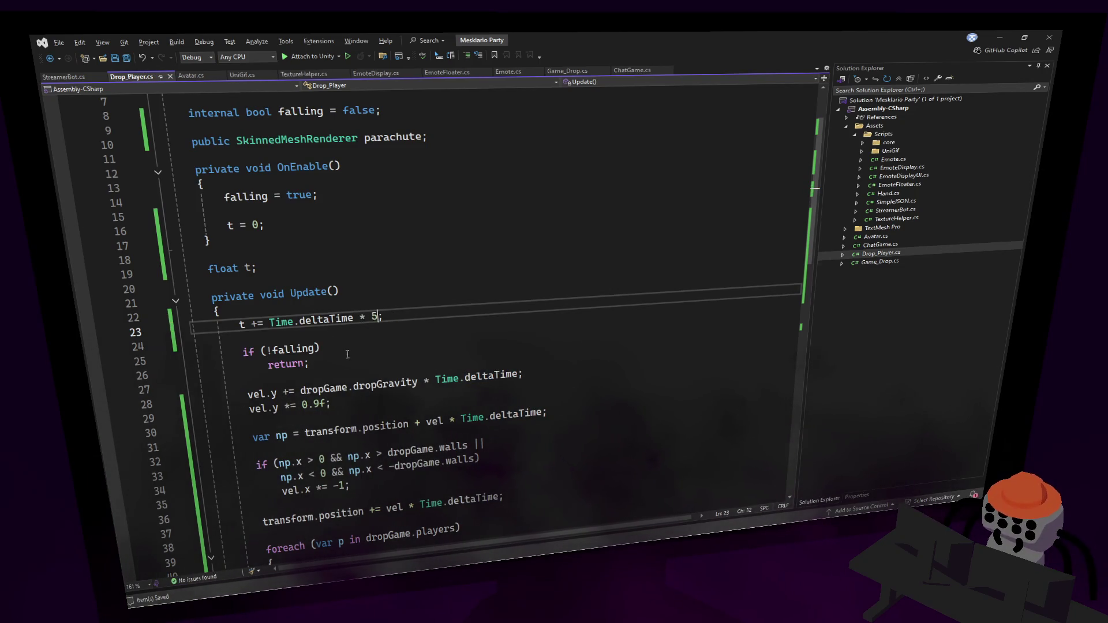
{"action": "left_click", "coordinate": [345, 357]}
{"action": "key", "text": "Return"}
{"action": "key", "text": "Return"}
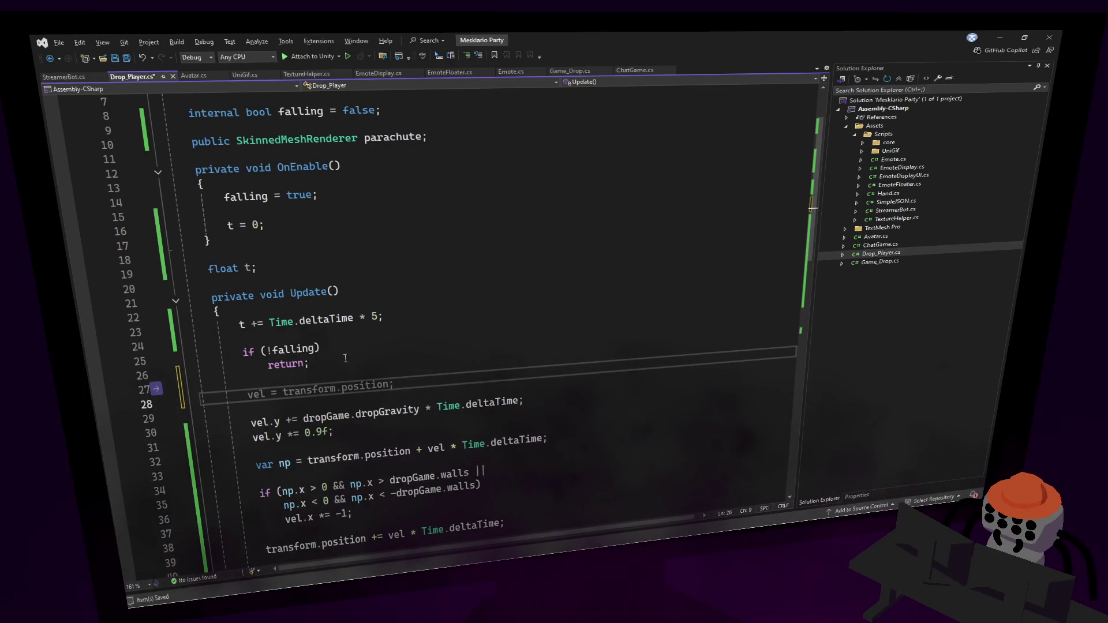
Write 'if (t < 1) parachute.SetBlendShapeWeight(1, t * 100);' after the falling check in Update.
{"action": "type", "text": "para"}
{"action": "key", "text": "Tab"}
{"action": "type", "text": "."}
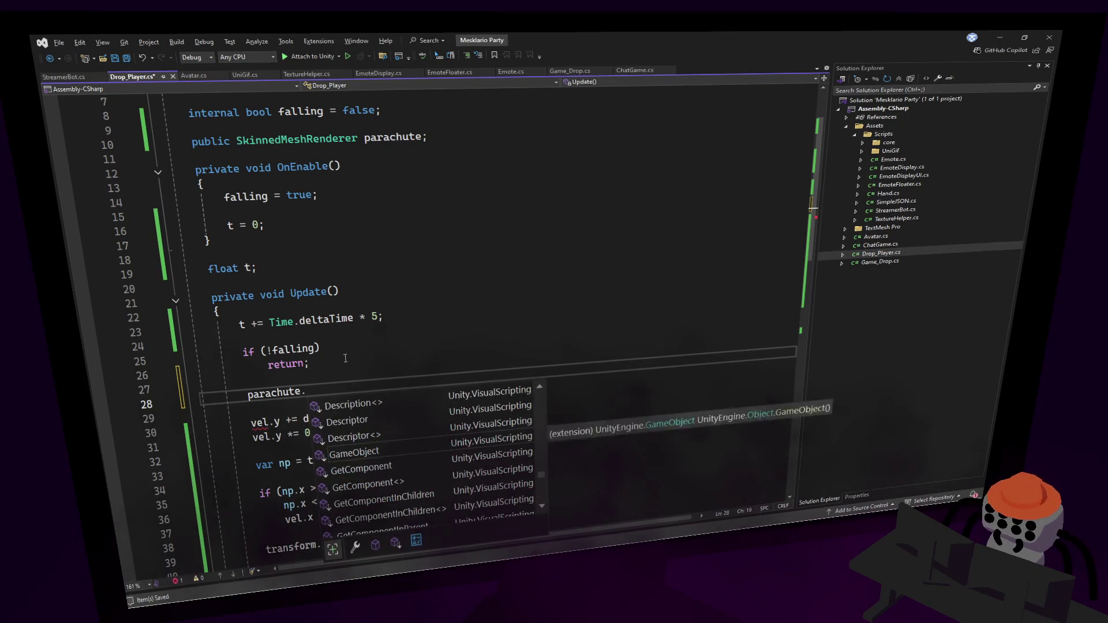
{"action": "type", "text": "set"}
{"action": "key", "text": "Tab"}
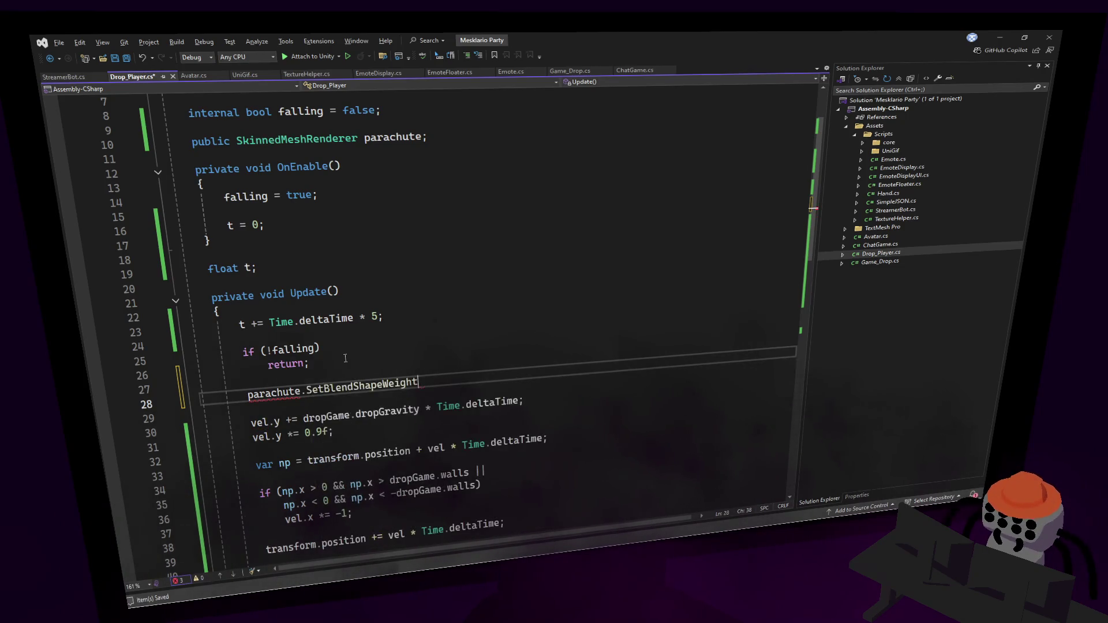
{"action": "type", "text": "(1,"}
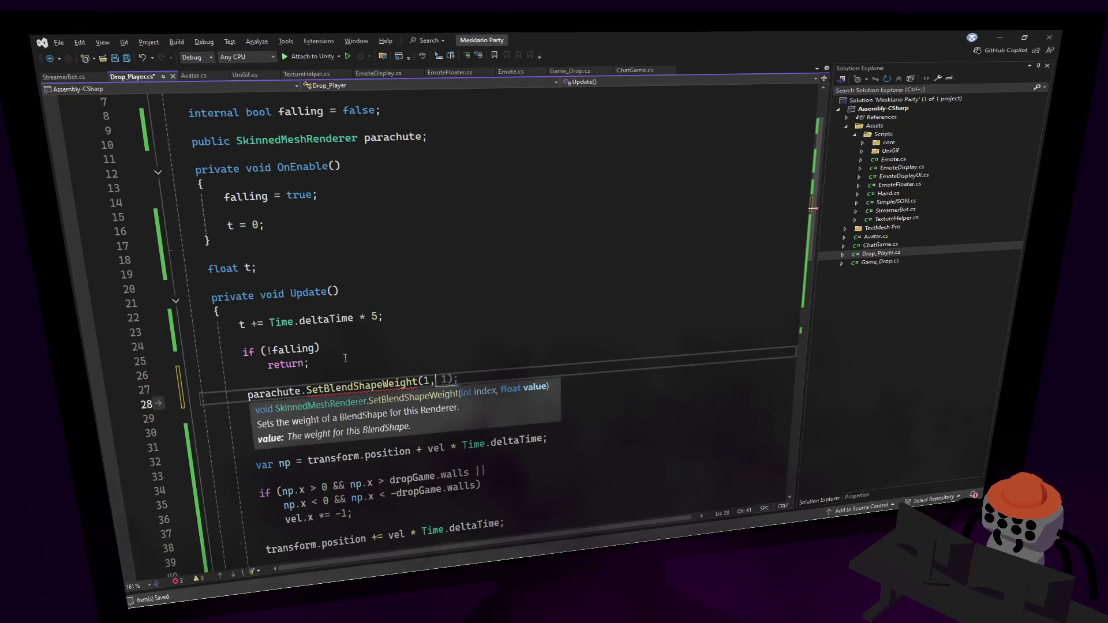
{"action": "type", "text": " t)"}
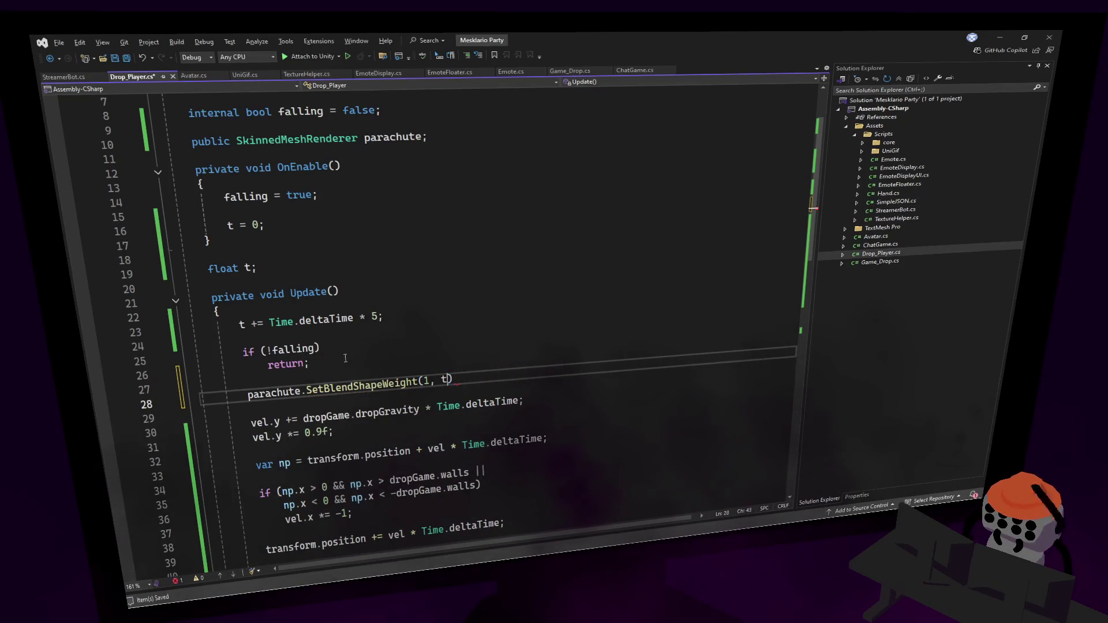
{"action": "key", "text": "Up"}
{"action": "key", "text": "Return"}
{"action": "type", "text": "if("}
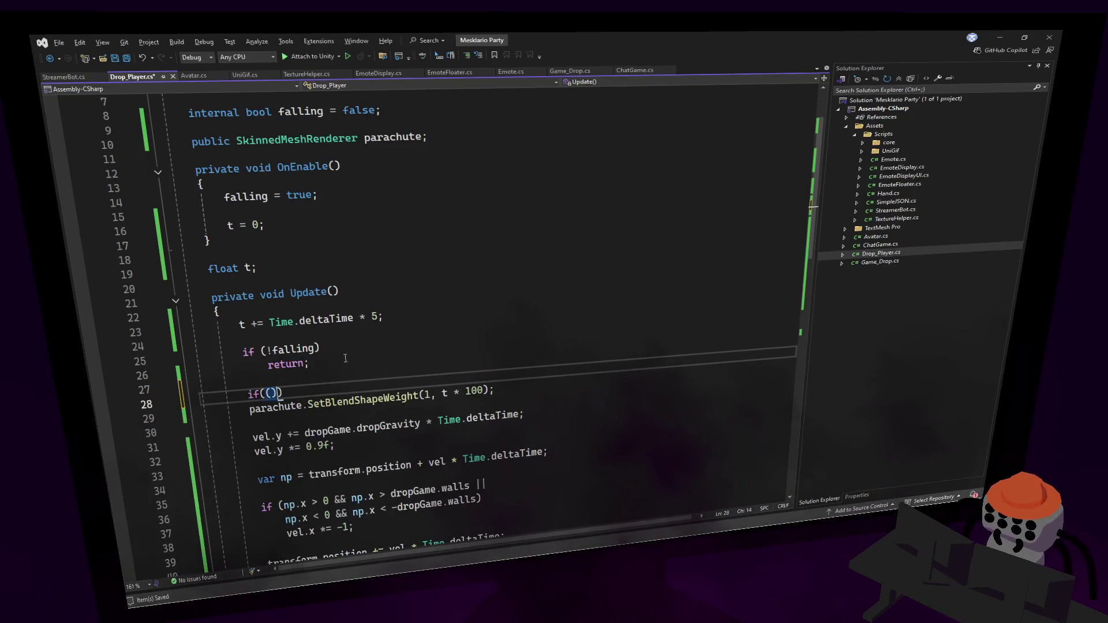
{"action": "type", "text": "t < 1"}
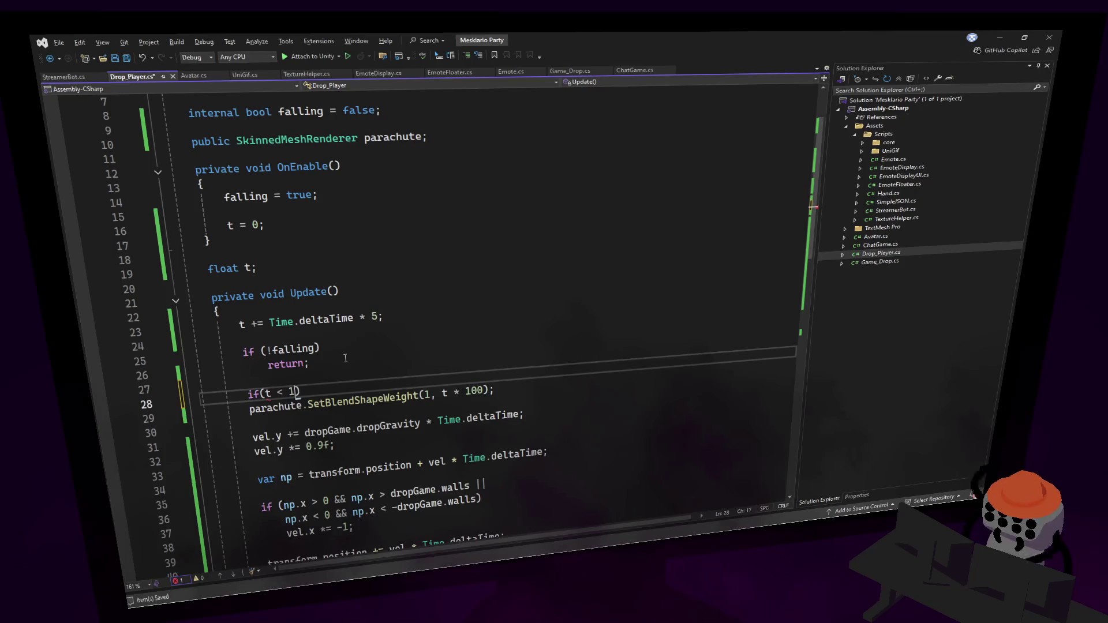
{"action": "left_click", "coordinate": [531, 385]}
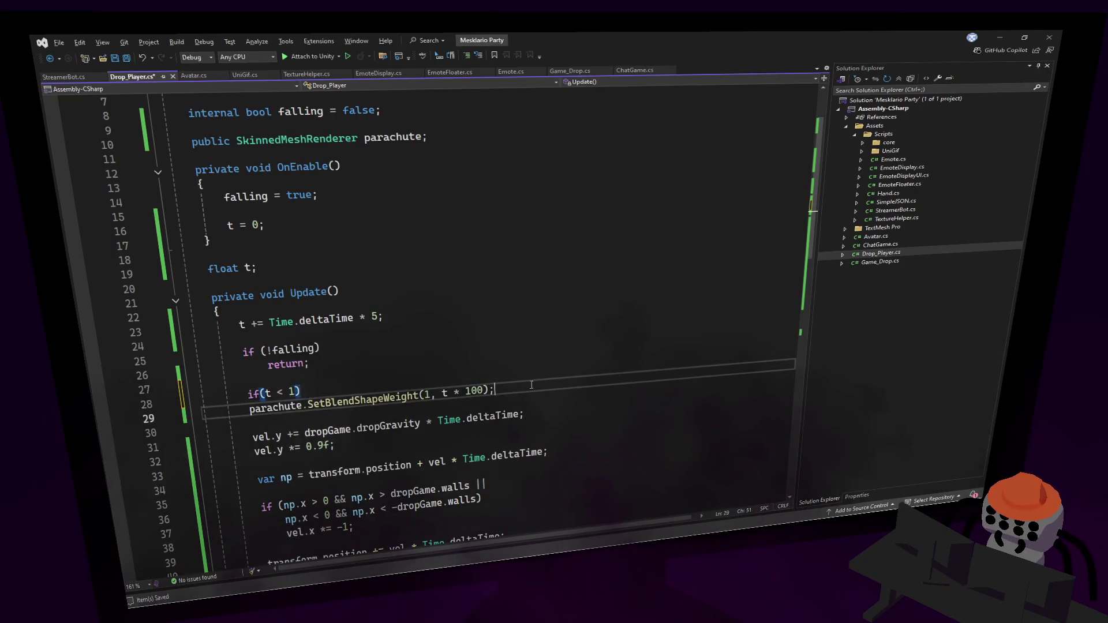
{"action": "key", "text": "BackSpace"}
{"action": "type", "text": ";"}
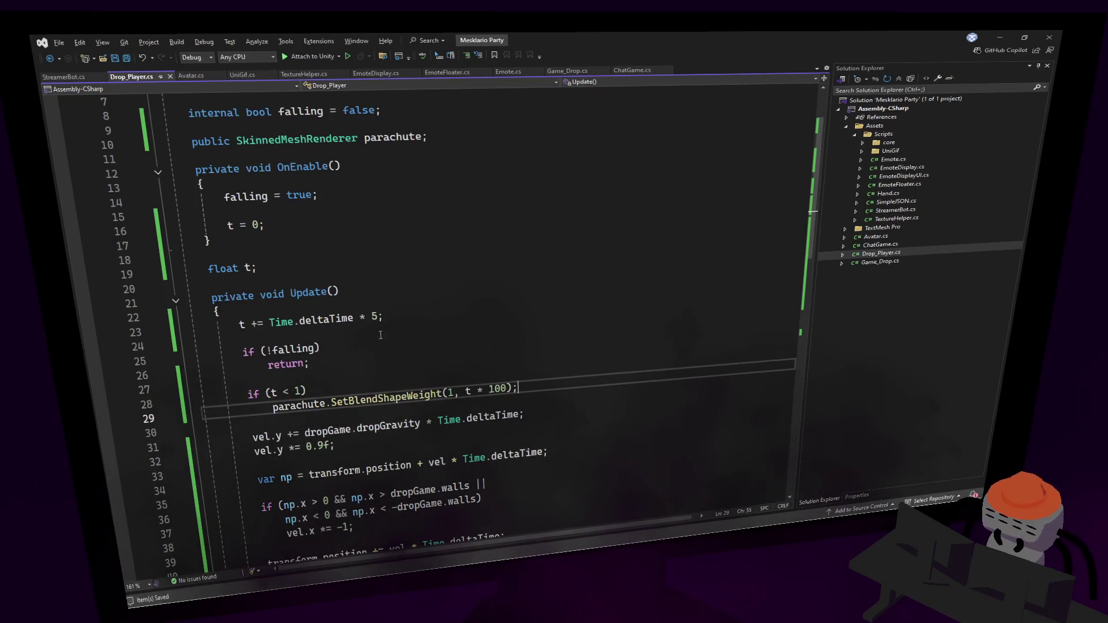
{"action": "left_click", "coordinate": [414, 356]}
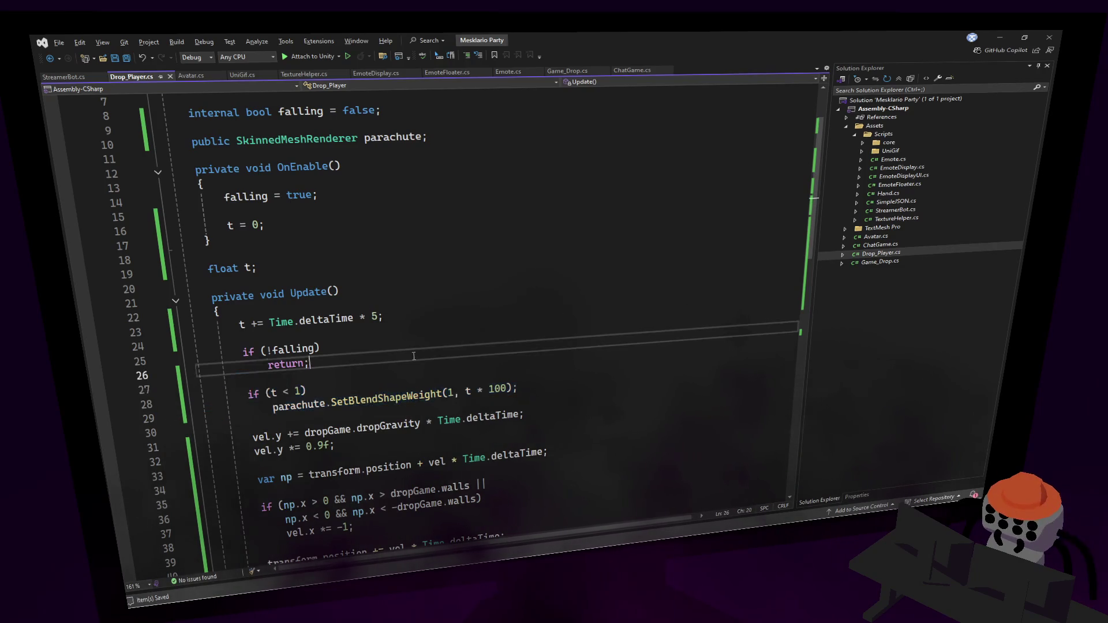
Wrap the !falling return in braces with a t < 1 SetBlendShapeWeight(2, …) check, then save.
{"action": "key", "text": "shift+Up"}
{"action": "key", "text": "shift+End"}
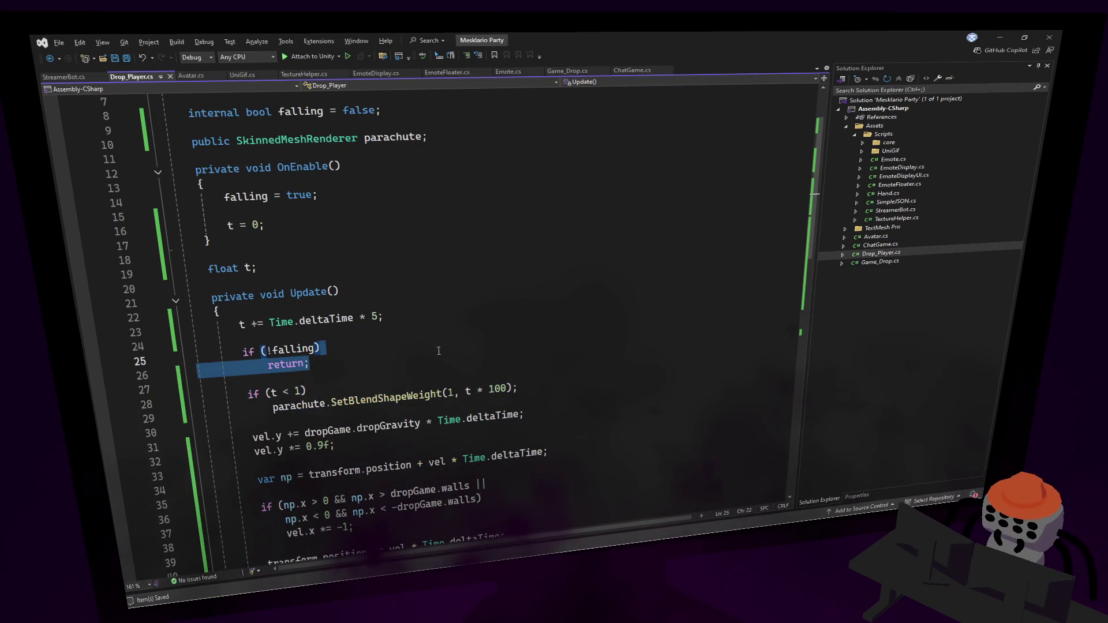
{"action": "type", "text": "{"}
{"action": "key", "text": "Return"}
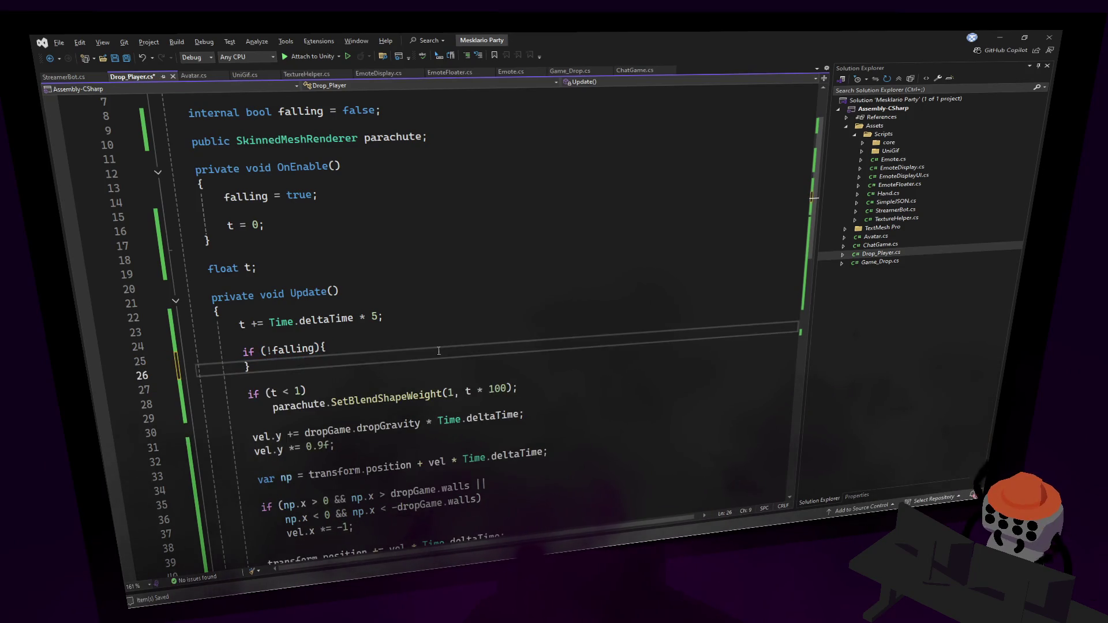
{"action": "key", "text": "ctrl+z"}
{"action": "key", "text": "ctrl+z"}
{"action": "key", "text": "ctrl+z"}
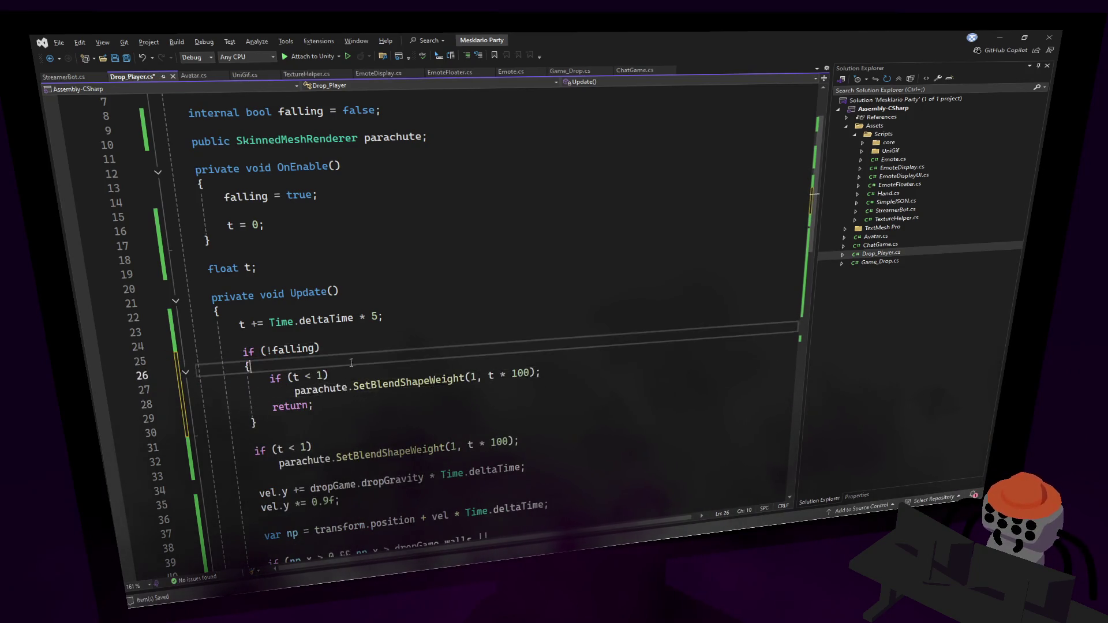
{"action": "key", "text": "ctrl+z"}
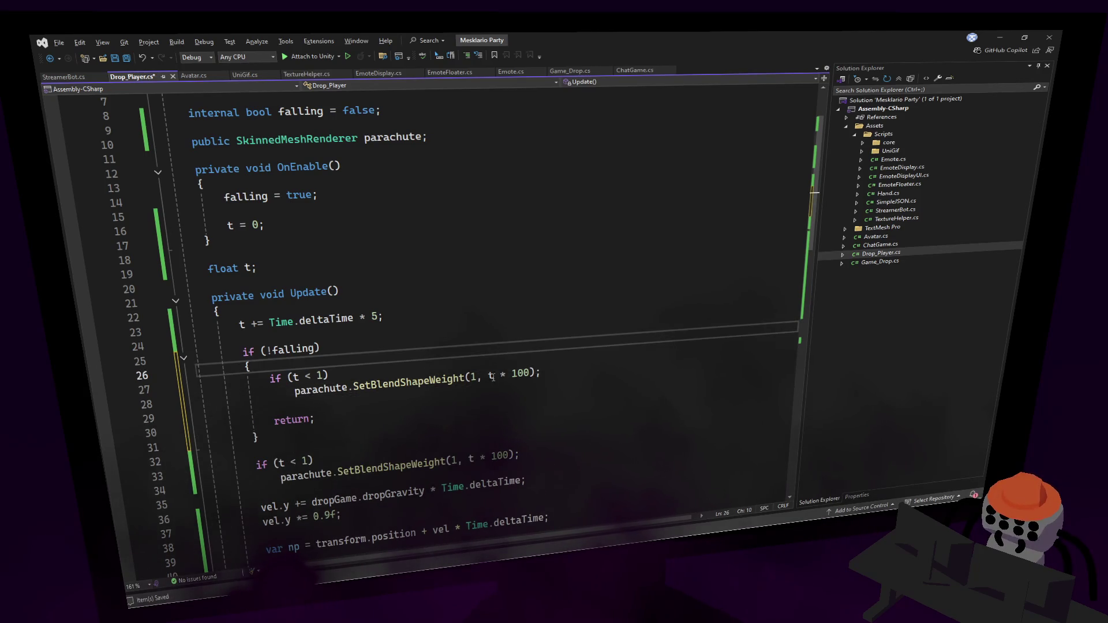
{"action": "double_click", "coordinate": [473, 377]}
{"action": "type", "text": "2"}
{"action": "left_click", "coordinate": [528, 319]}
{"action": "key", "text": "ctrl+s"}
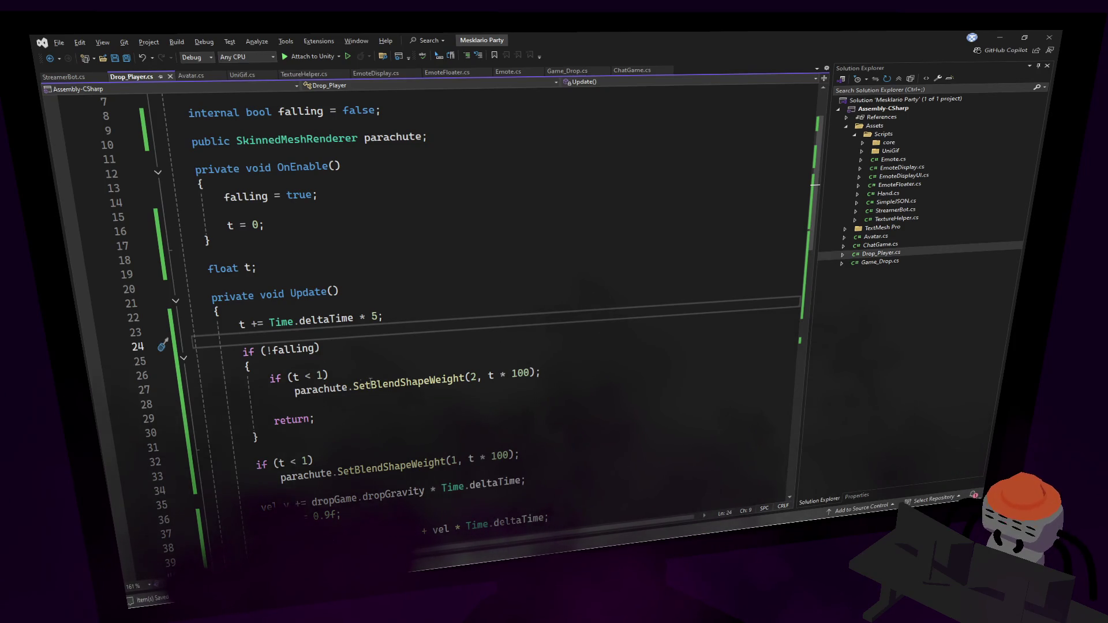
Add 't = 0;' below the landing confetti comment, save, and switch to Unity.
{"action": "left_click", "coordinate": [300, 369]}
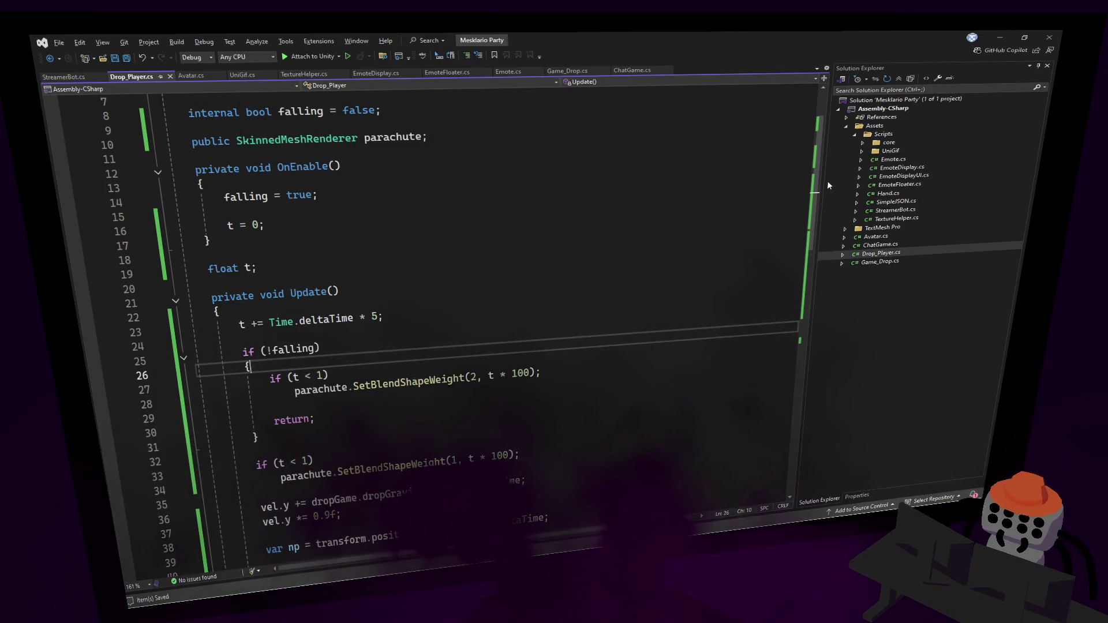
{"action": "scroll", "coordinate": [791, 300], "scroll_direction": "down", "scroll_amount": 11}
{"action": "left_click", "coordinate": [475, 379]}
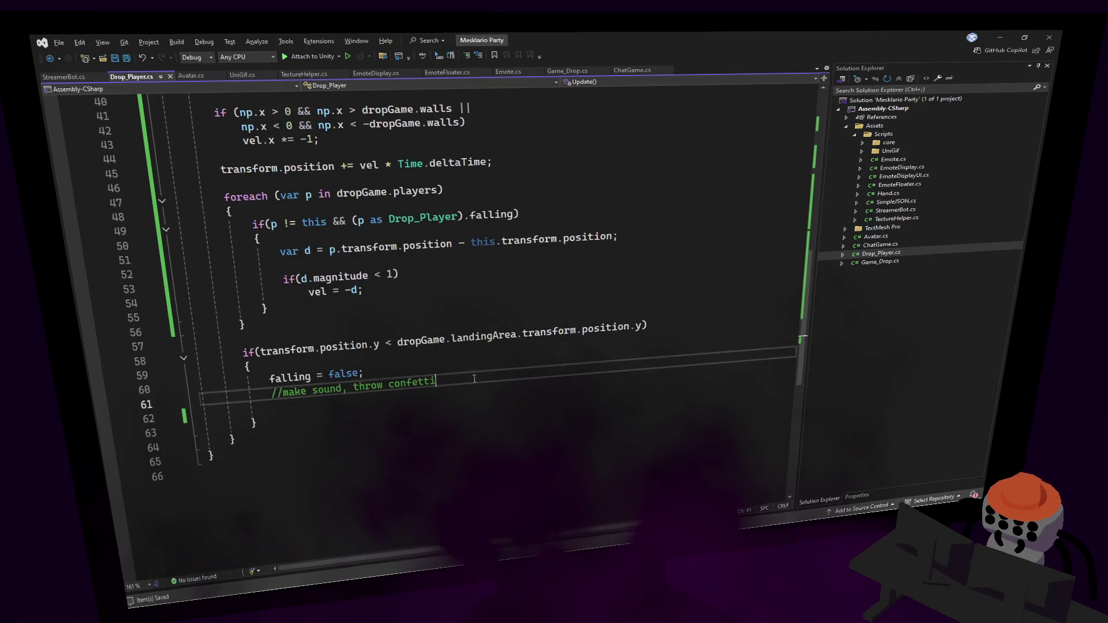
{"action": "key", "text": "Return"}
{"action": "key", "text": "Return"}
{"action": "type", "text": ";"}
{"action": "key", "text": "ctrl+s"}
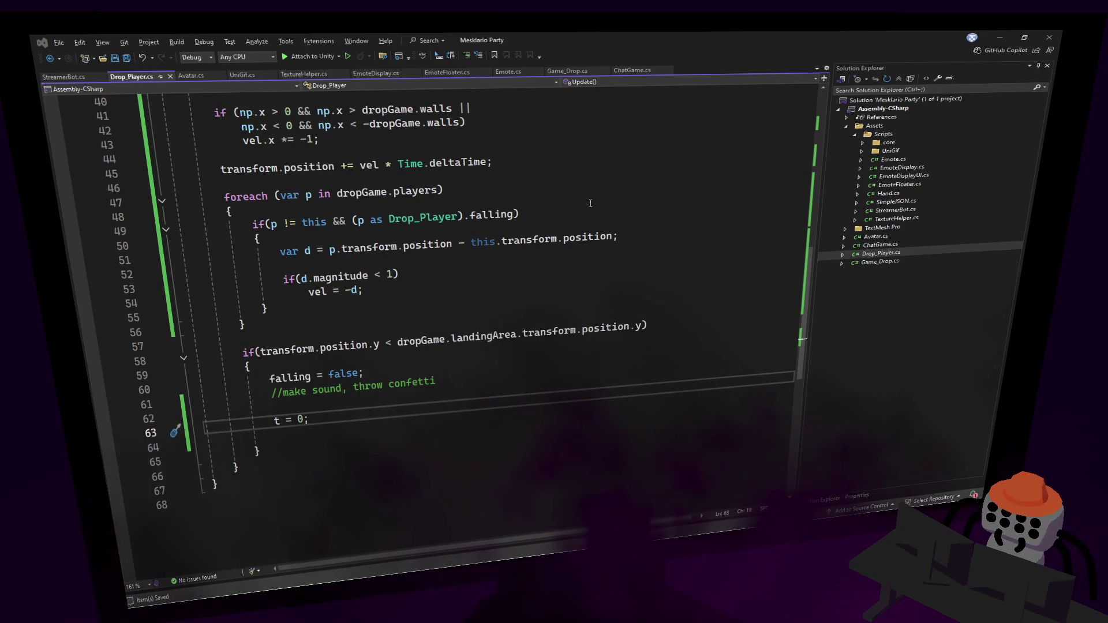
{"action": "key", "text": "alt+Tab"}
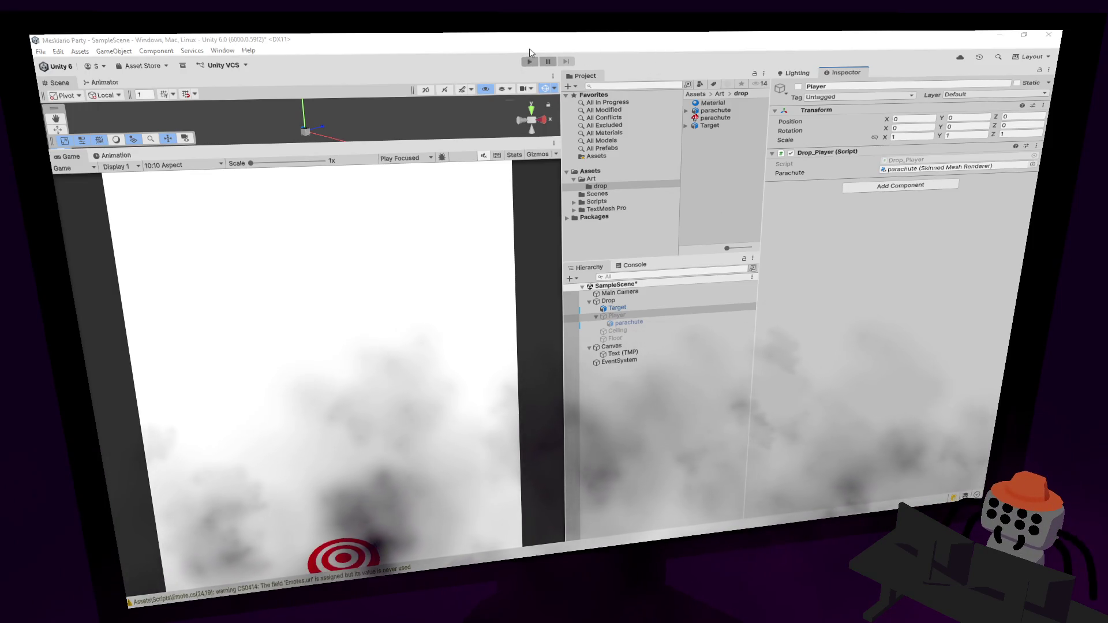
Play and pause the game, set a Player(Clone) parachute's retract blend shape to 100, then stop.
{"action": "left_click", "coordinate": [529, 62]}
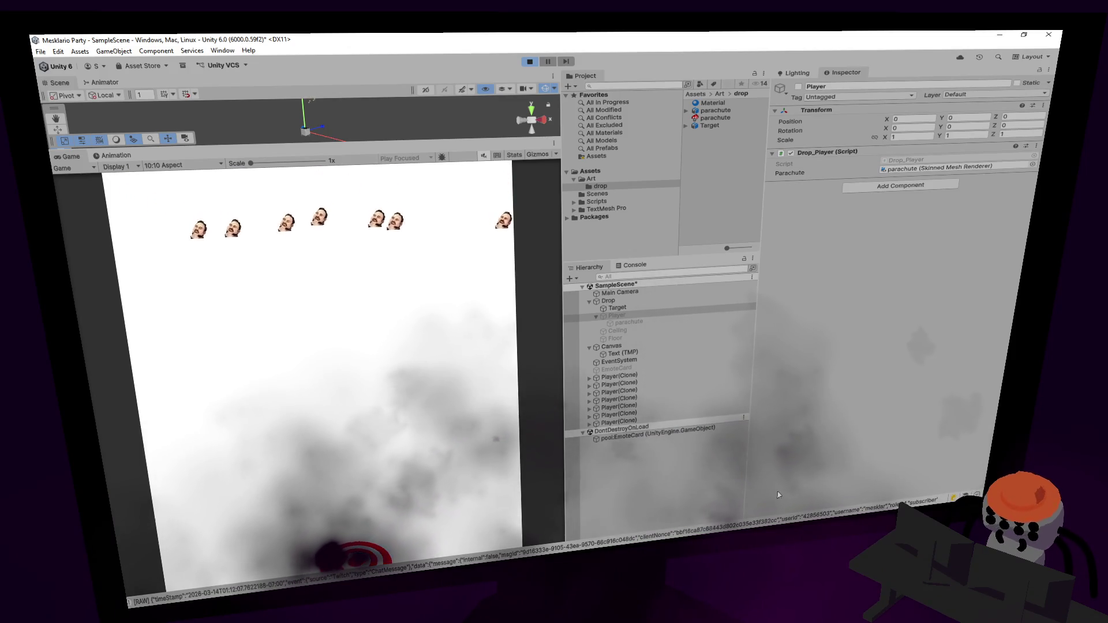
{"action": "left_click", "coordinate": [548, 62]}
{"action": "left_click_drag", "start_coordinate": [456, 141], "coordinate": [462, 344]}
{"action": "left_click", "coordinate": [693, 352]}
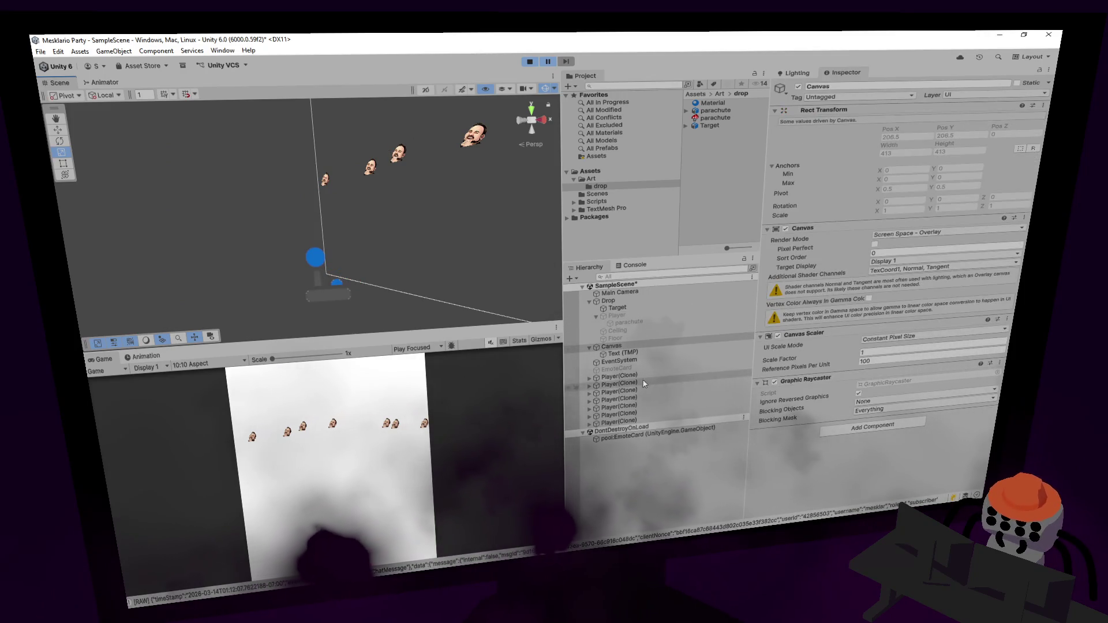
{"action": "left_click", "coordinate": [590, 376]}
{"action": "left_click", "coordinate": [619, 384]}
{"action": "left_click_drag", "start_coordinate": [443, 245], "coordinate": [488, 270]}
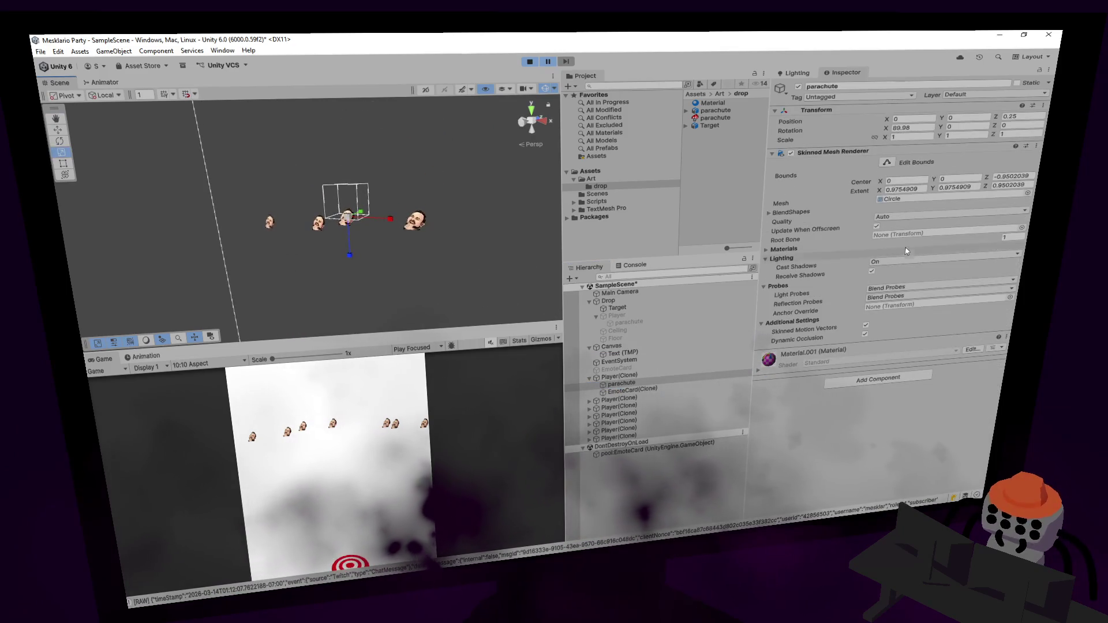
{"action": "left_click", "coordinate": [768, 213]}
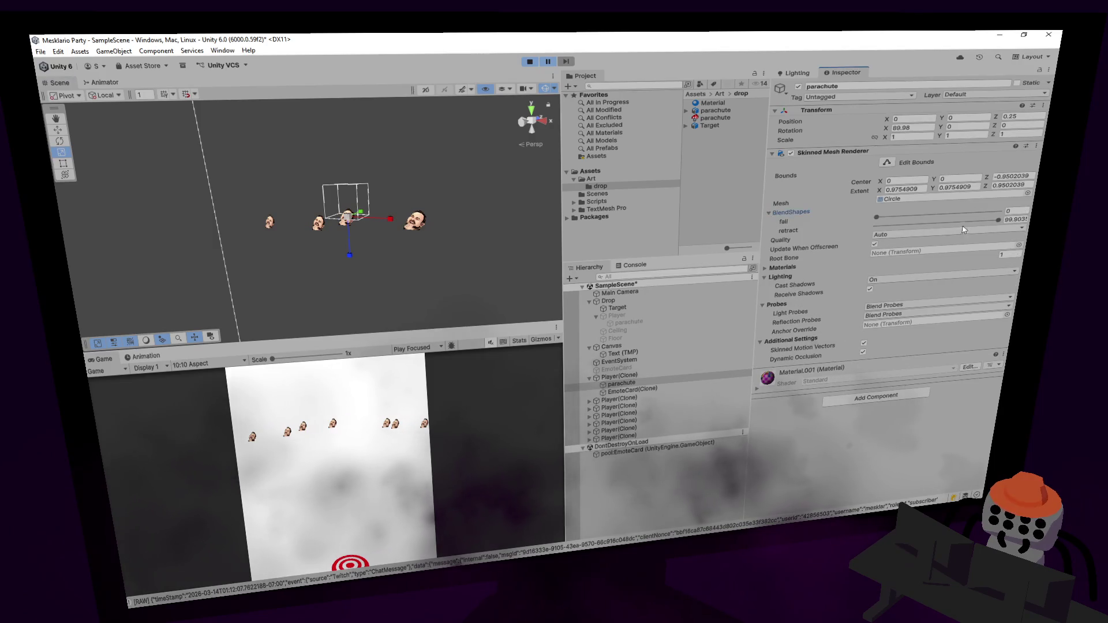
{"action": "left_click_drag", "start_coordinate": [950, 222], "coordinate": [998, 219]}
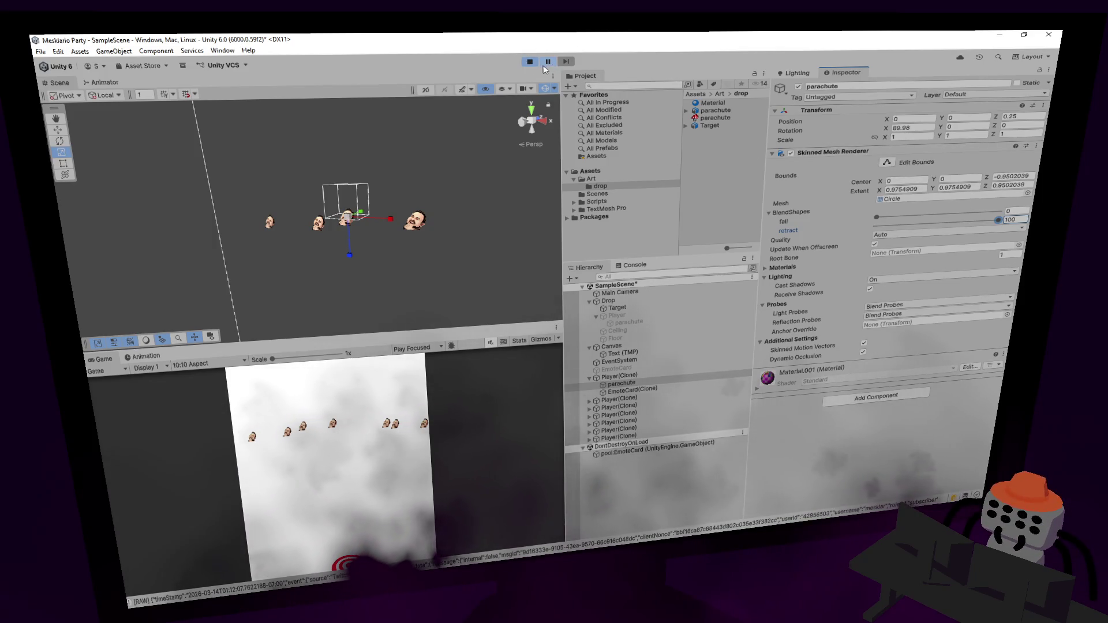
{"action": "key", "text": "ctrl+p"}
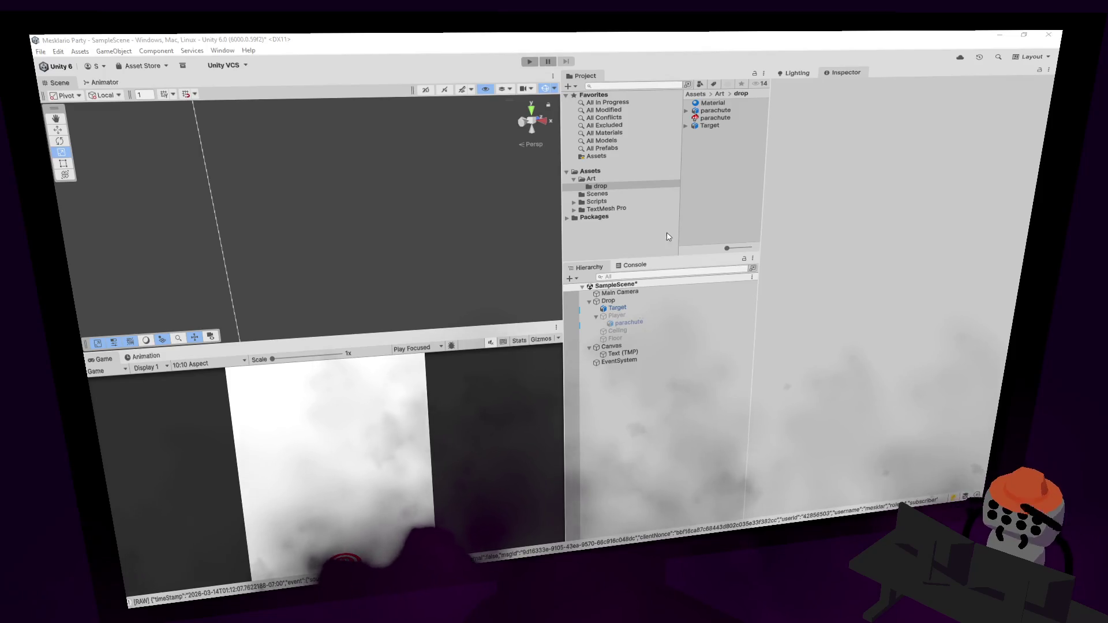
Change the not-falling blend shape index from 2 to 1 and the falling one to 0, then save.
{"action": "key", "text": "alt+Tab"}
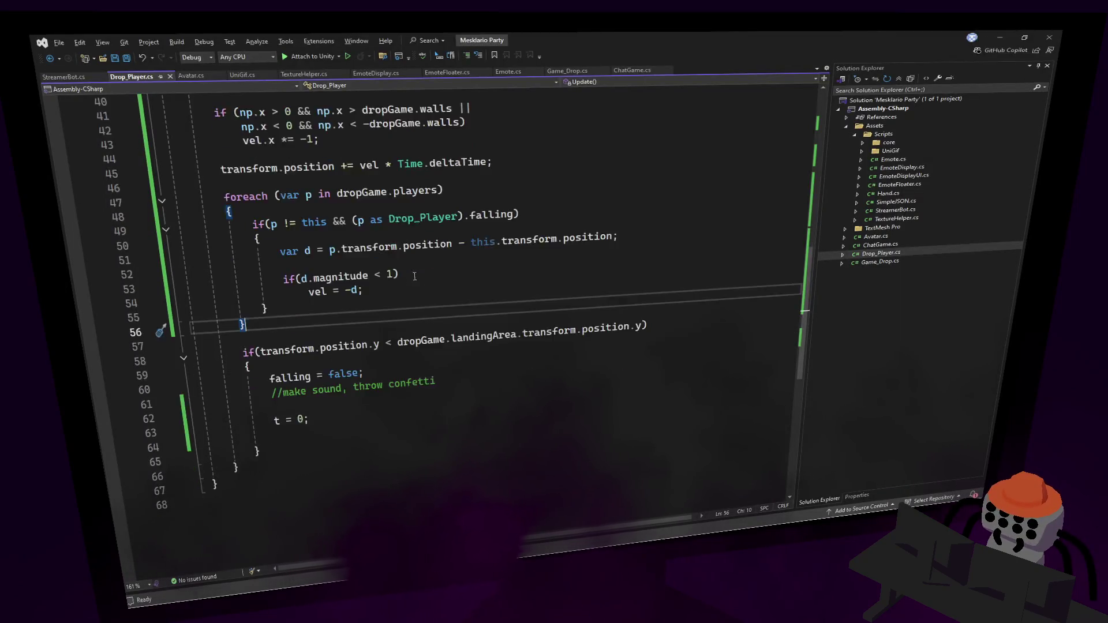
{"action": "scroll", "coordinate": [415, 277], "scroll_direction": "up", "scroll_amount": 2}
{"action": "scroll", "coordinate": [804, 286], "scroll_direction": "up", "scroll_amount": 7}
{"action": "left_click", "coordinate": [609, 240]}
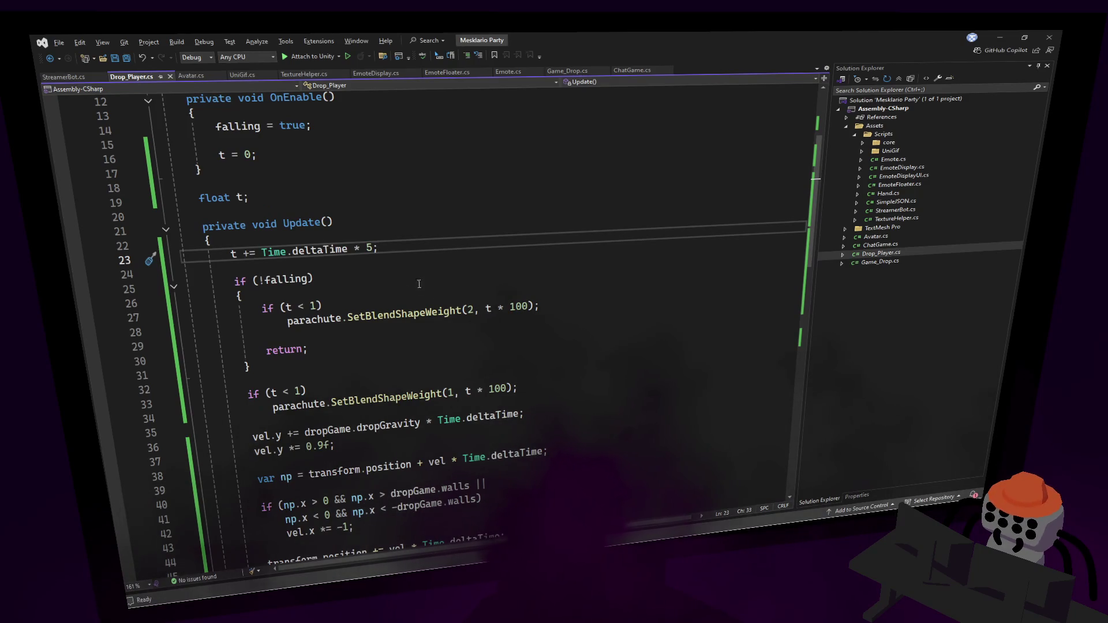
{"action": "double_click", "coordinate": [470, 310]}
{"action": "type", "text": "1"}
{"action": "double_click", "coordinate": [450, 393]}
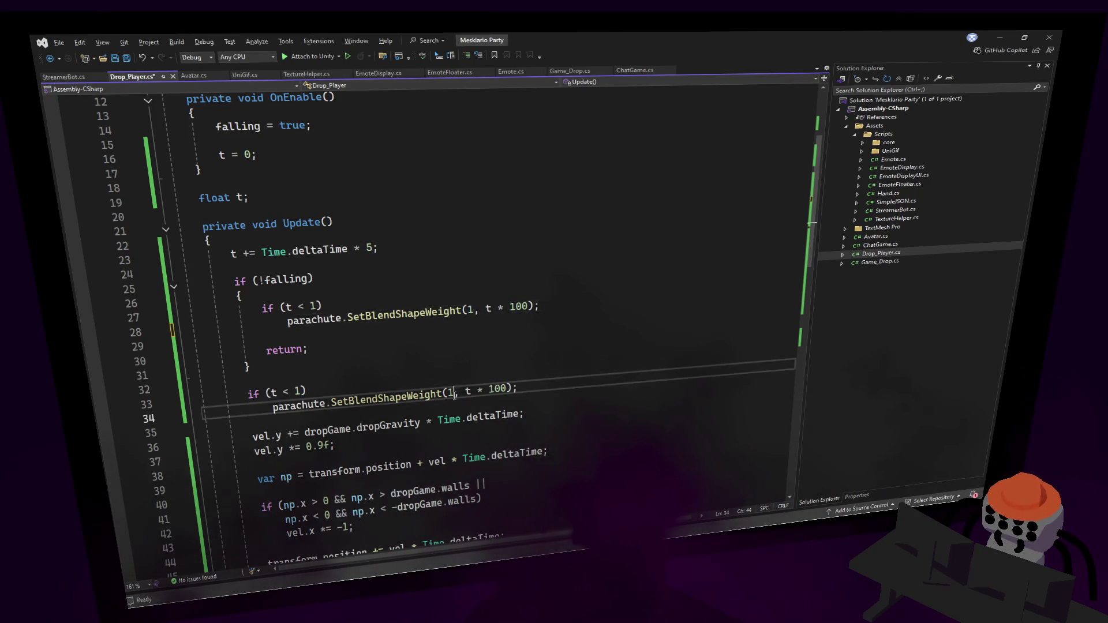
{"action": "type", "text": "0"}
{"action": "left_click", "coordinate": [474, 353]}
{"action": "key", "text": "ctrl+s"}
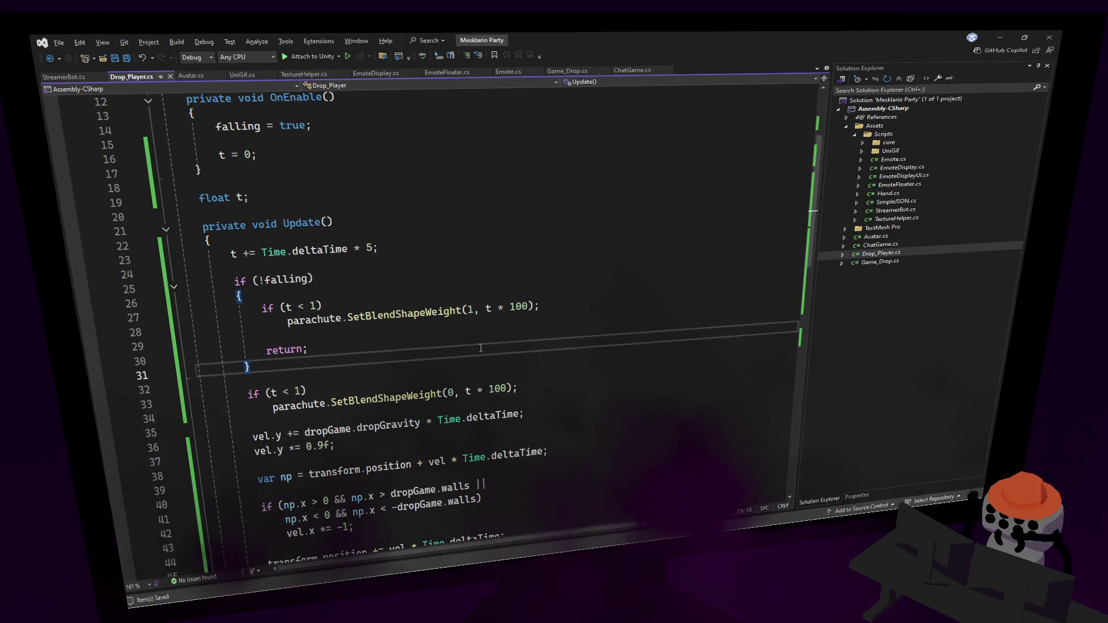
Play-test the parachute drop in Unity with an enlarged Game view, then return to Visual Studio.
{"action": "key", "text": "alt+Tab"}
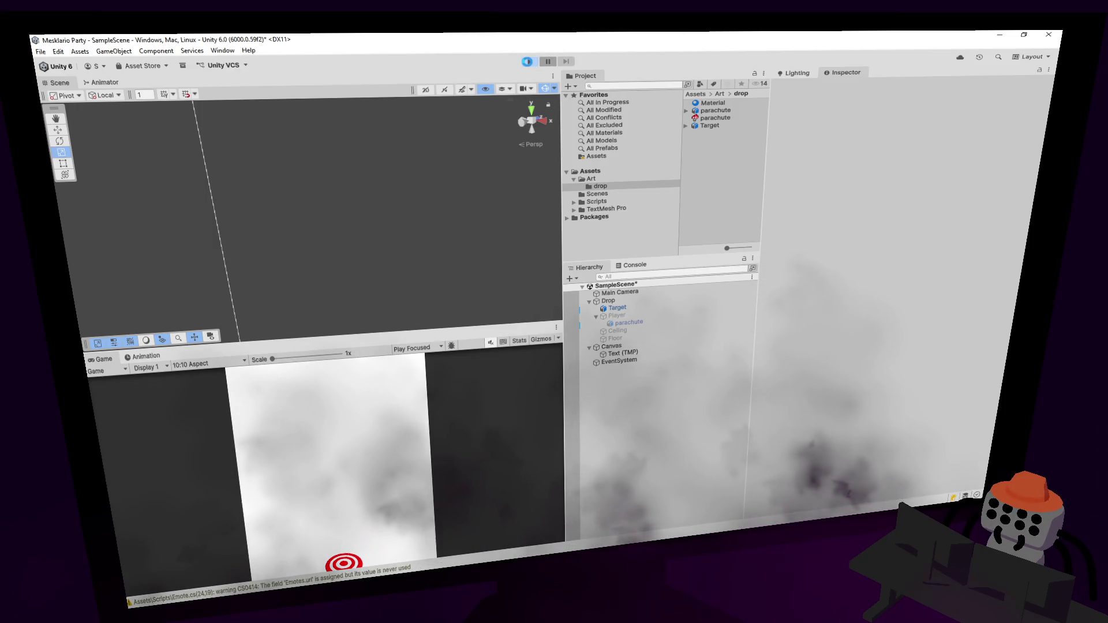
{"action": "key", "text": "ctrl+p"}
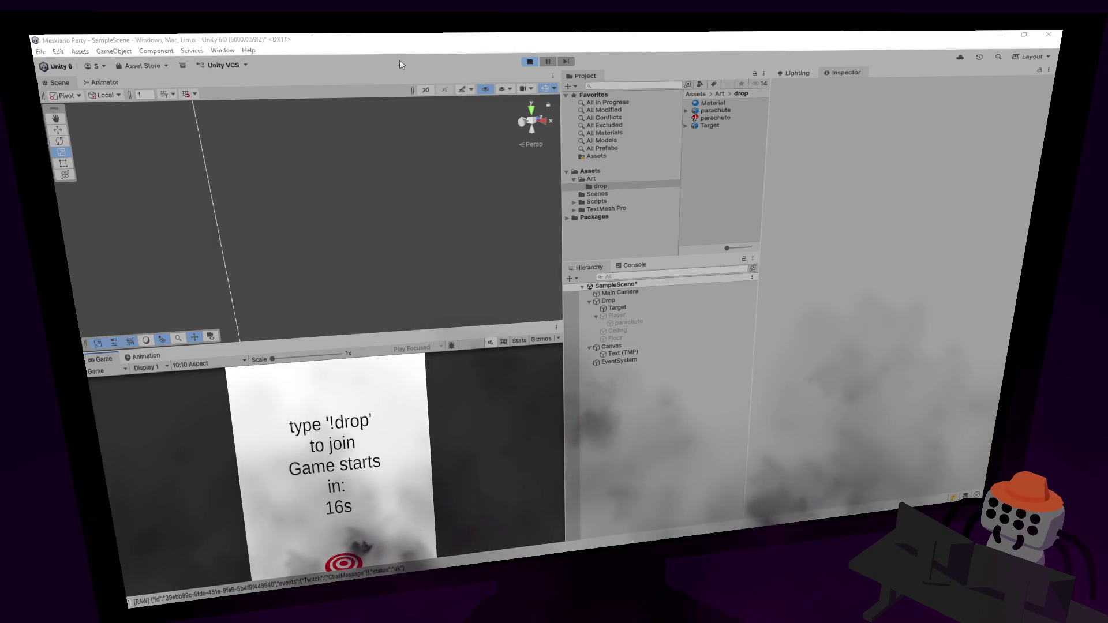
{"action": "left_click_drag", "start_coordinate": [470, 327], "coordinate": [479, 206]}
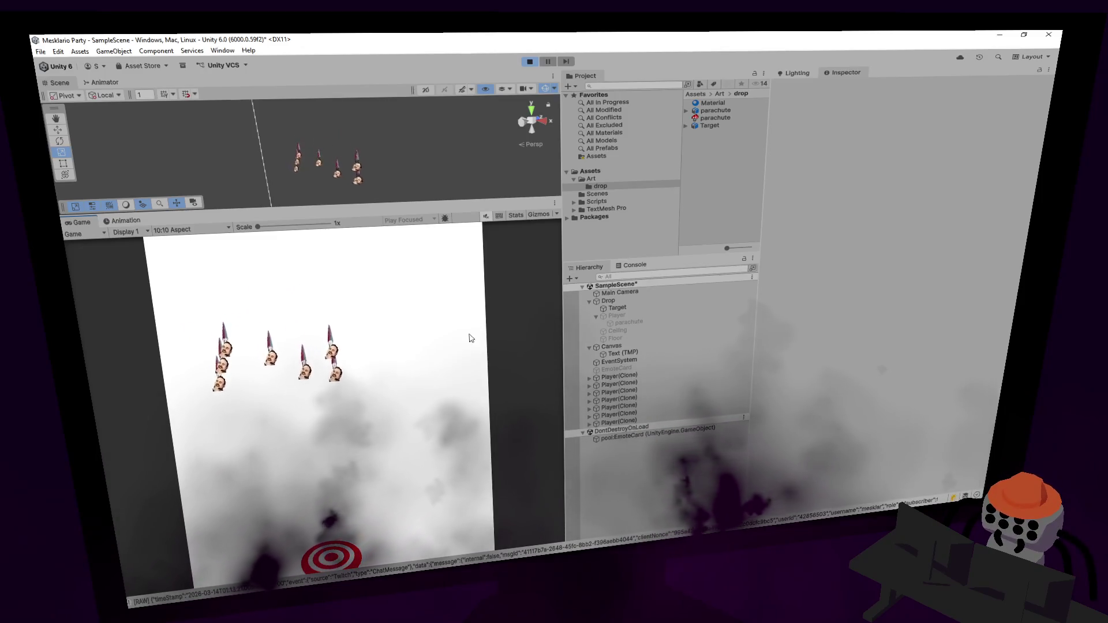
{"action": "left_click", "coordinate": [531, 68]}
{"action": "key", "text": "alt+Tab"}
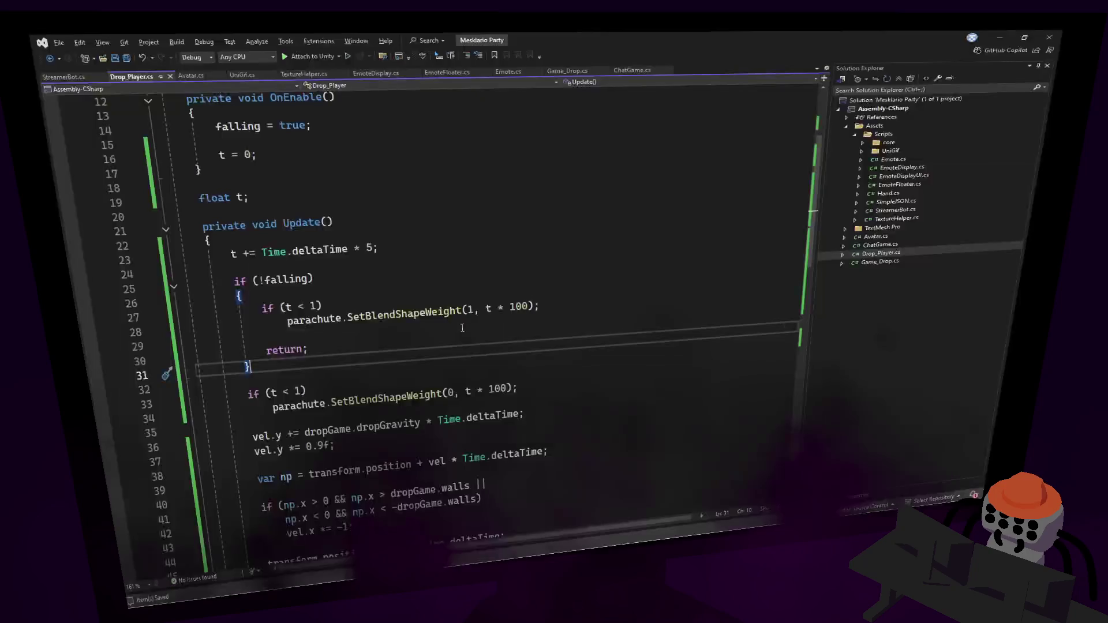
Make the blend shape 0 weight use (1 - t) instead of t and save the file.
{"action": "left_click", "coordinate": [479, 269]}
{"action": "key", "text": "Down"}
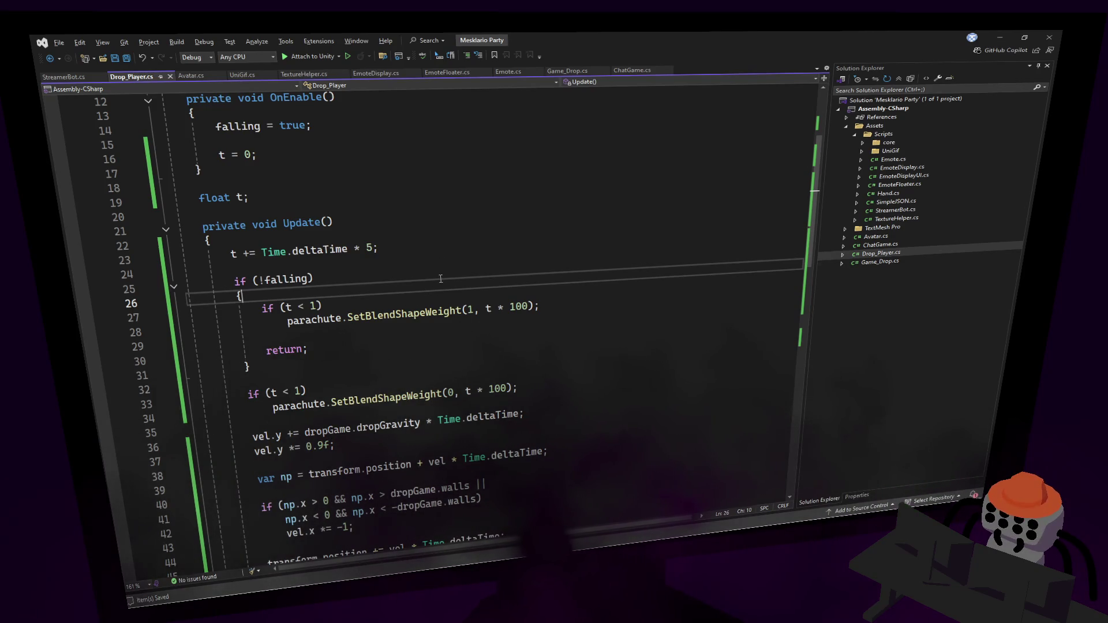
{"action": "left_click", "coordinate": [404, 280]}
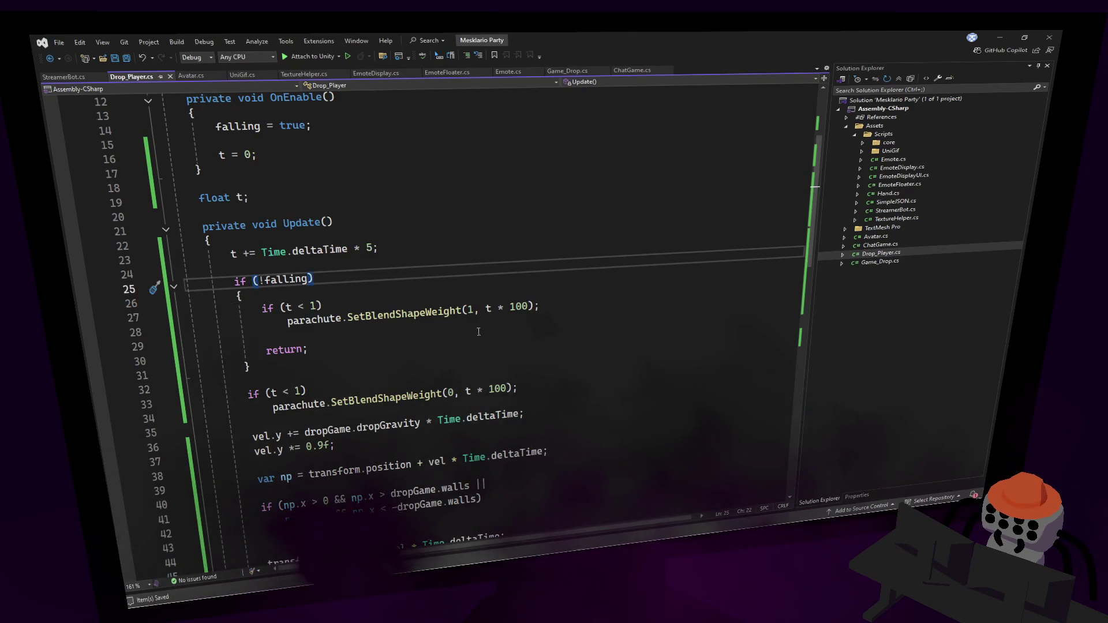
{"action": "left_click", "coordinate": [510, 276]}
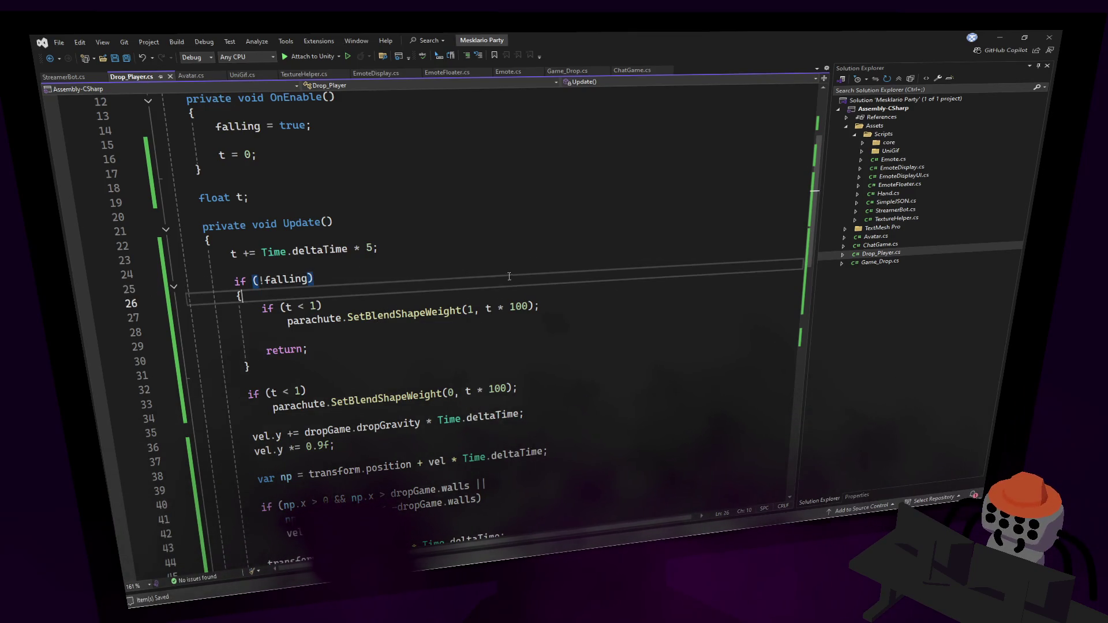
{"action": "left_click", "coordinate": [491, 310]}
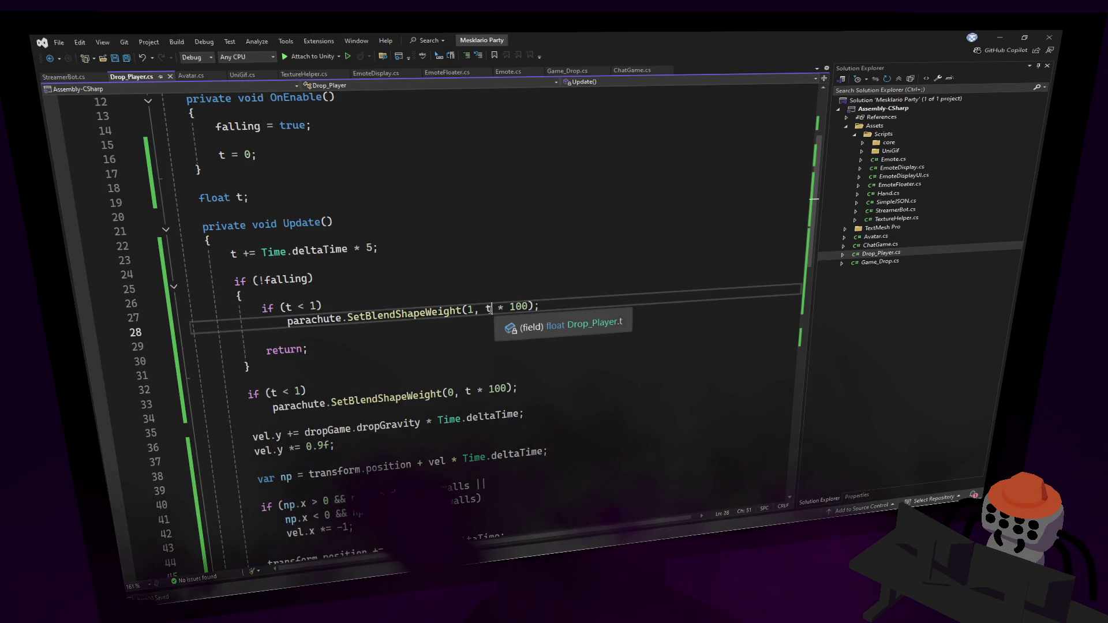
{"action": "left_click", "coordinate": [476, 394]}
{"action": "type", "text": "(1- t"}
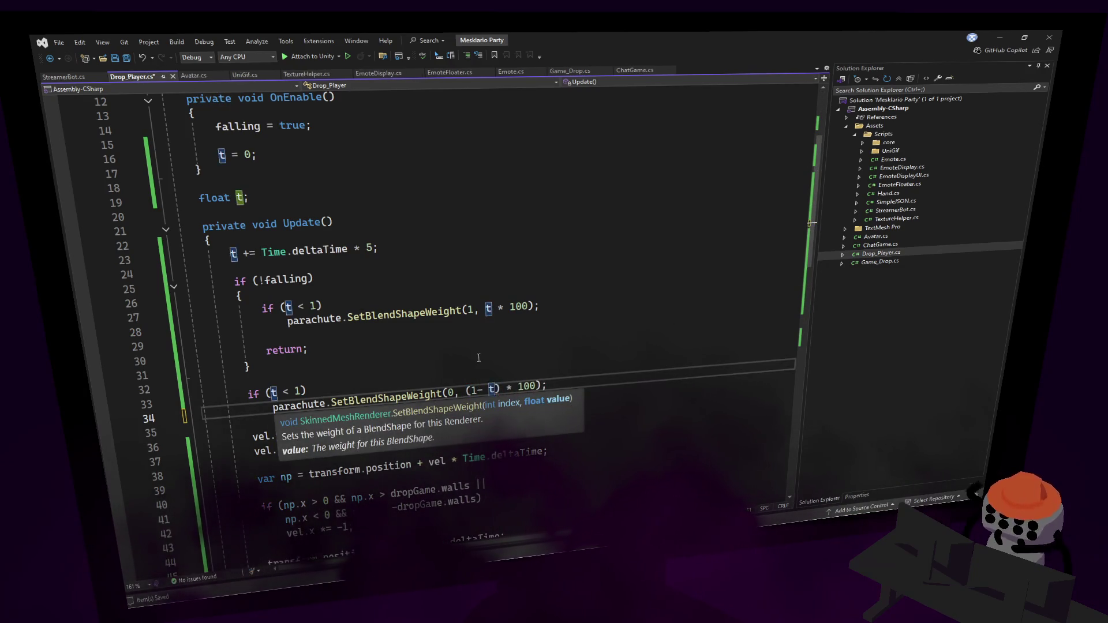
{"action": "left_click", "coordinate": [561, 384]}
{"action": "key", "text": "BackSpace"}
{"action": "type", "text": ";"}
{"action": "key", "text": "ctrl+s"}
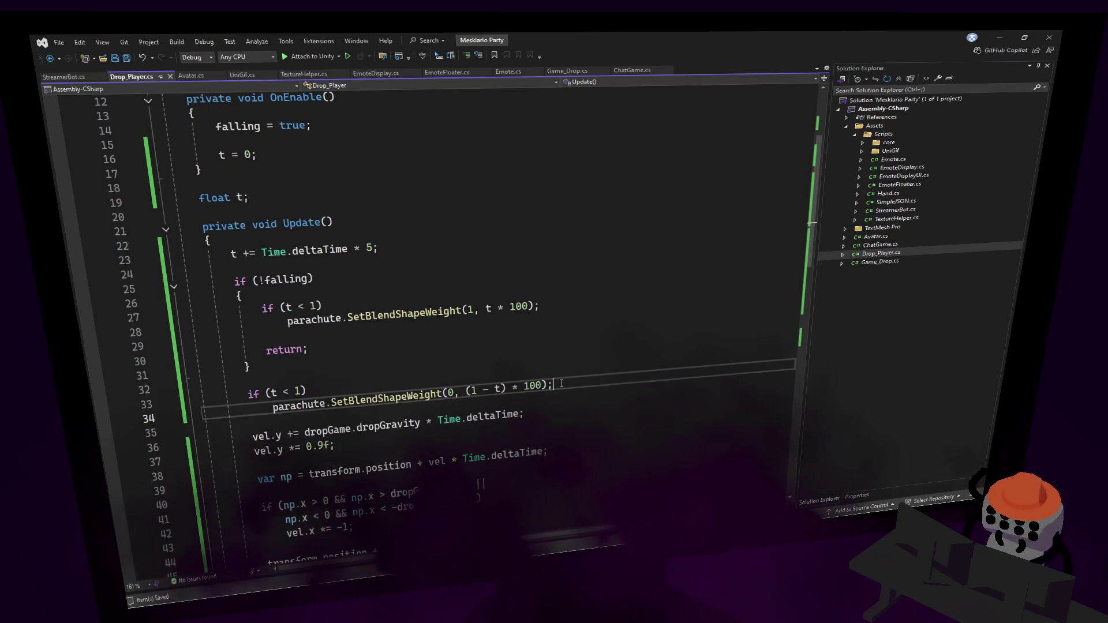
Mark the 1 in (1 - t) as a float literal, making it 1f.
{"action": "scroll", "coordinate": [513, 344], "scroll_direction": "down", "scroll_amount": 1}
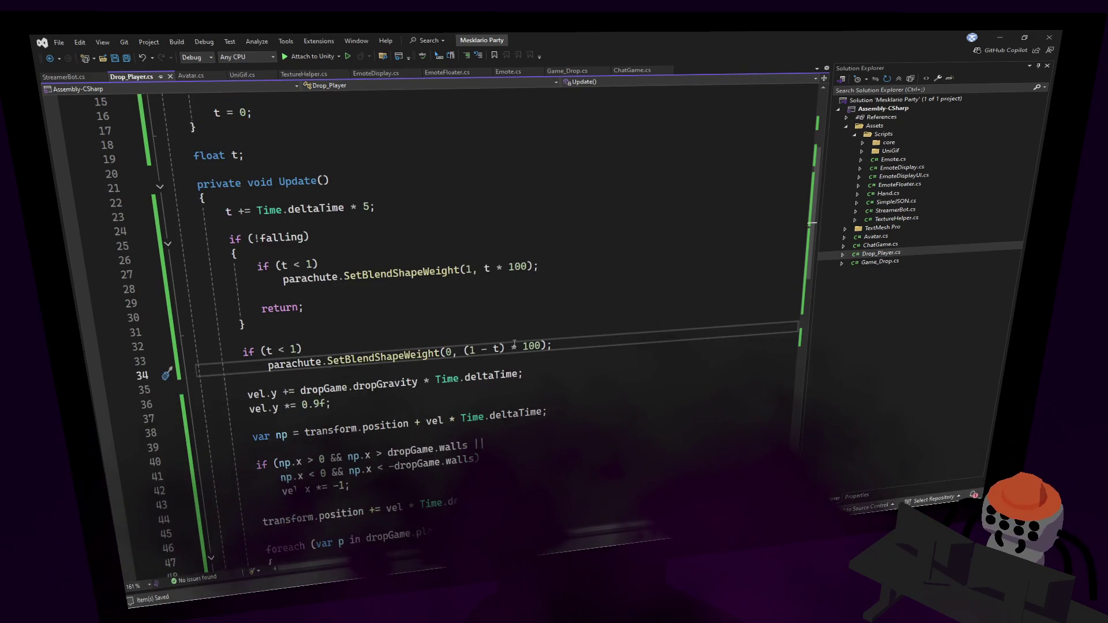
{"action": "left_click", "coordinate": [481, 350]}
{"action": "type", "text": "f"}
{"action": "left_click", "coordinate": [556, 320]}
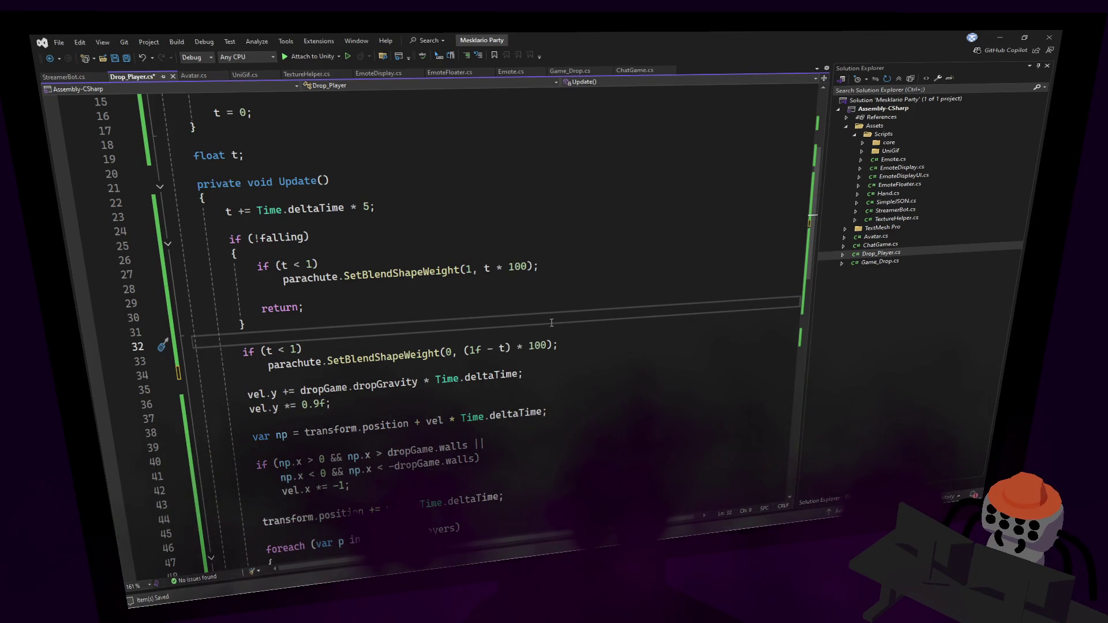
Change the vel.y damping factor in Update from 0.9f to 0.95f.
{"action": "scroll", "coordinate": [574, 339], "scroll_direction": "down", "scroll_amount": 4}
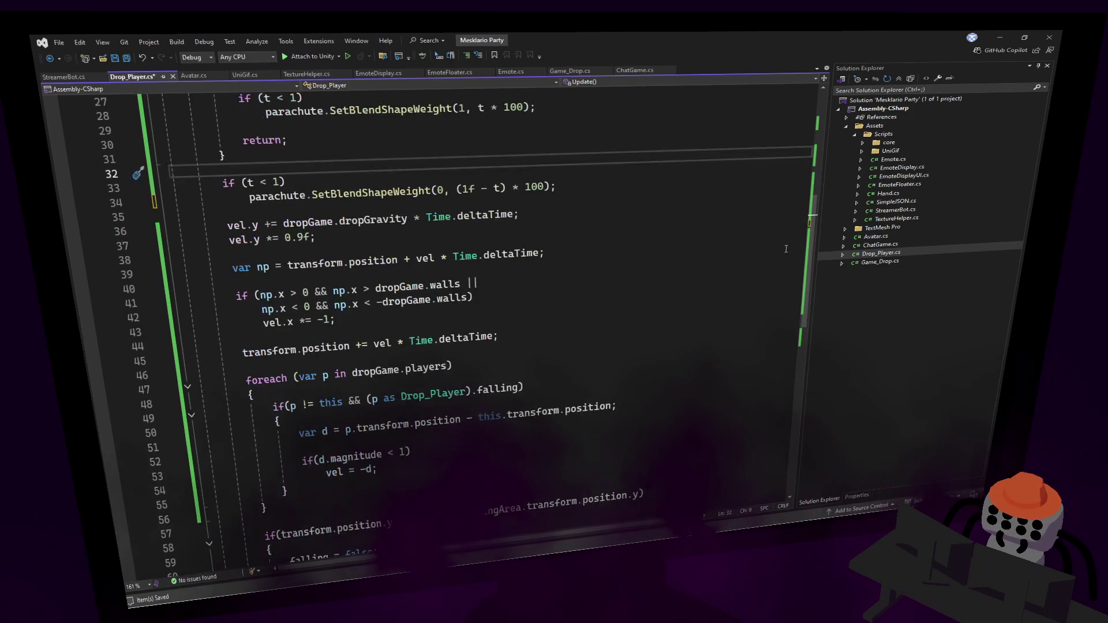
{"action": "scroll", "coordinate": [456, 262], "scroll_direction": "down", "scroll_amount": 1}
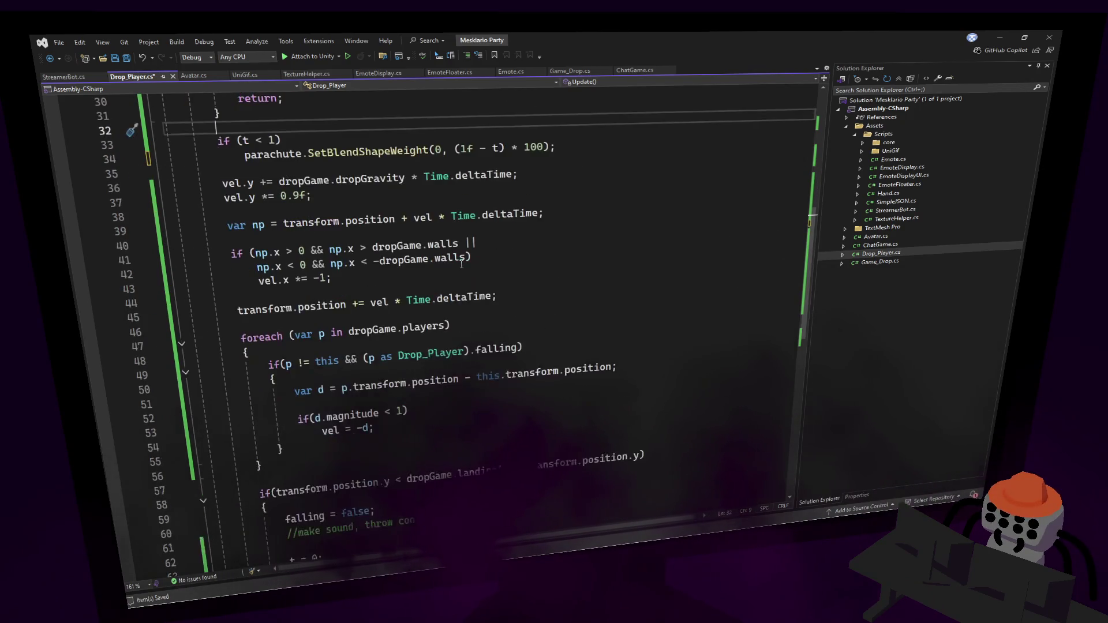
{"action": "scroll", "coordinate": [474, 273], "scroll_direction": "down", "scroll_amount": 1}
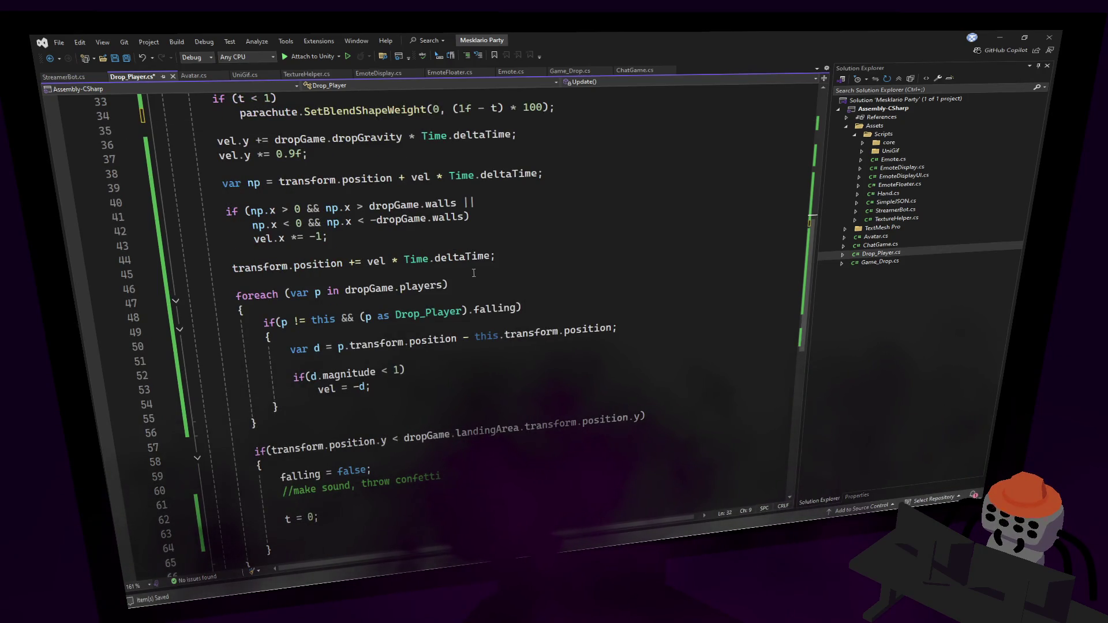
{"action": "scroll", "coordinate": [475, 273], "scroll_direction": "down", "scroll_amount": 1}
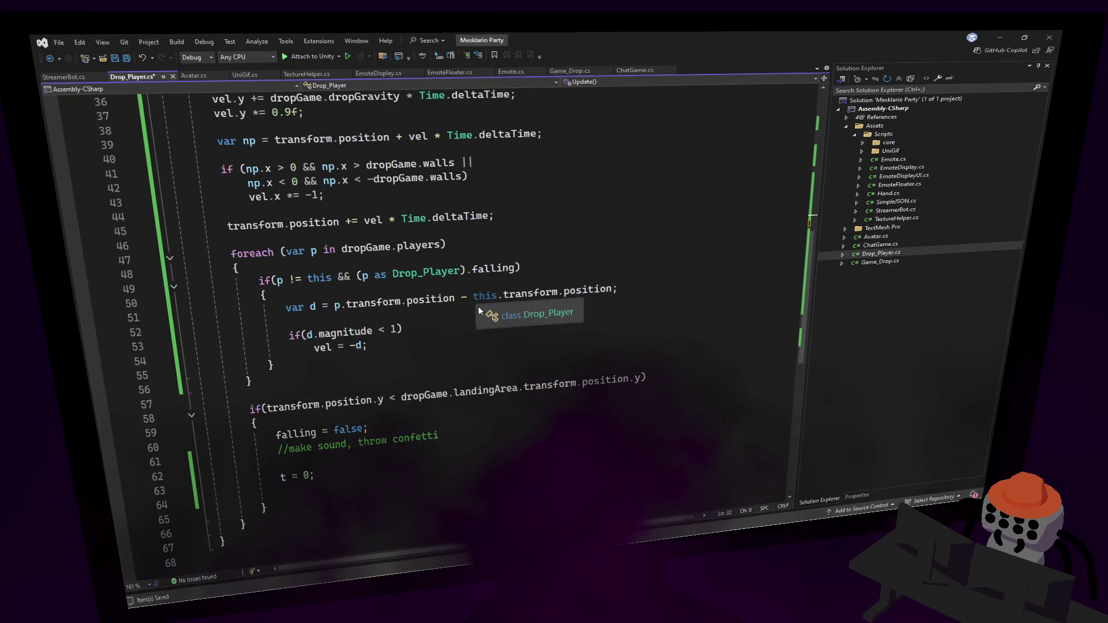
{"action": "scroll", "coordinate": [808, 255], "scroll_direction": "up", "scroll_amount": 5}
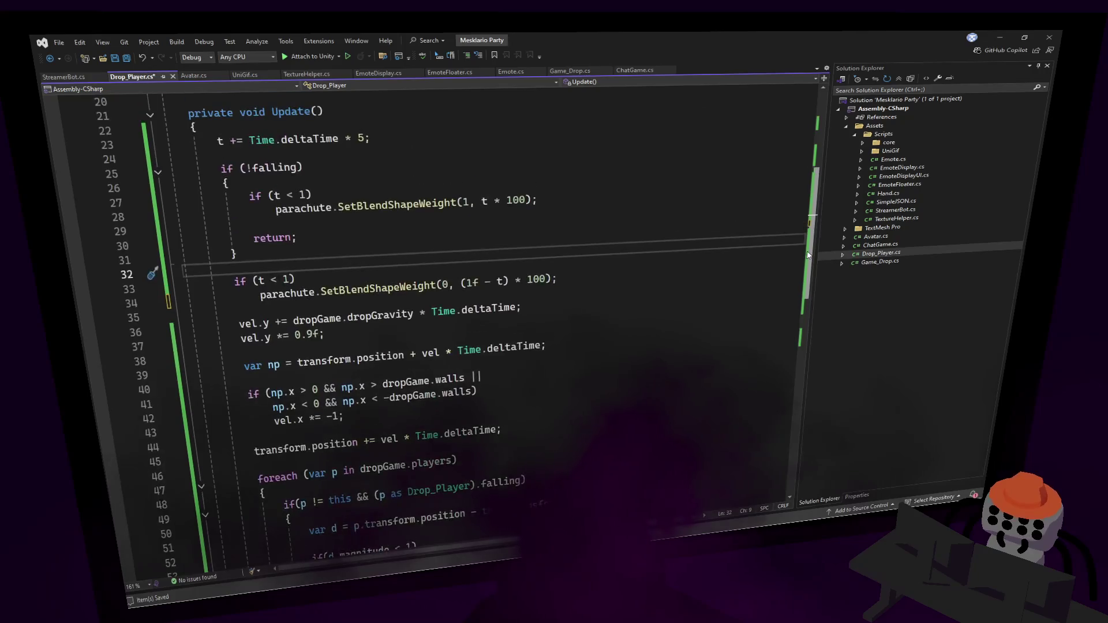
{"action": "mouse_move", "coordinate": [807, 255]}
{"action": "left_mouse_down"}
{"action": "mouse_move", "coordinate": [799, 280]}
{"action": "mouse_move", "coordinate": [808, 267]}
{"action": "left_mouse_up"}
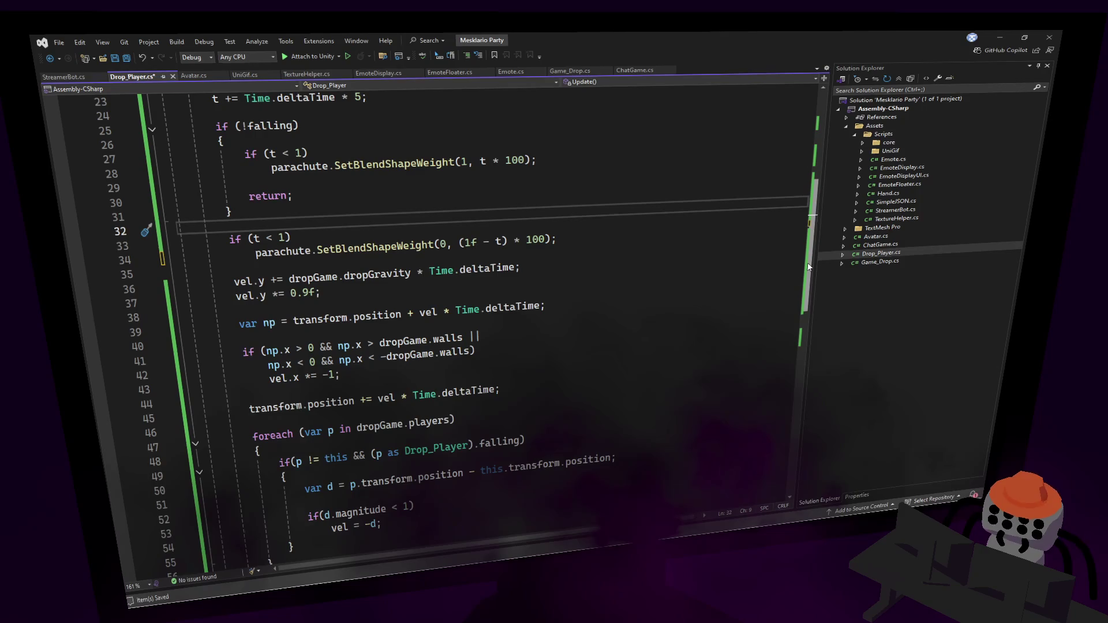
{"action": "left_click", "coordinate": [314, 292]}
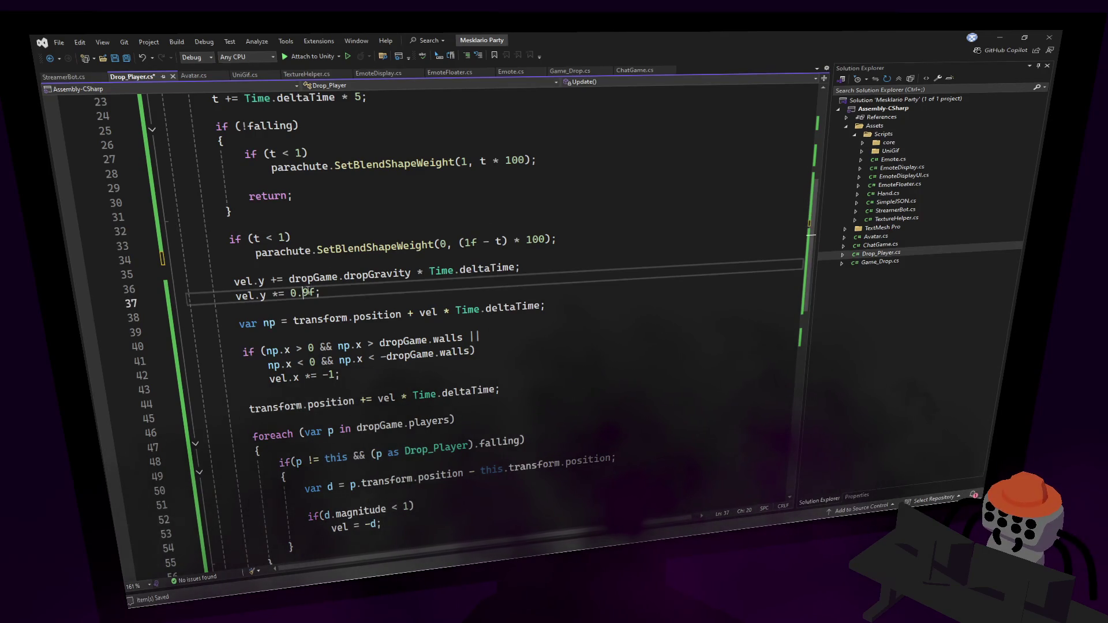
{"action": "type", "text": "5"}
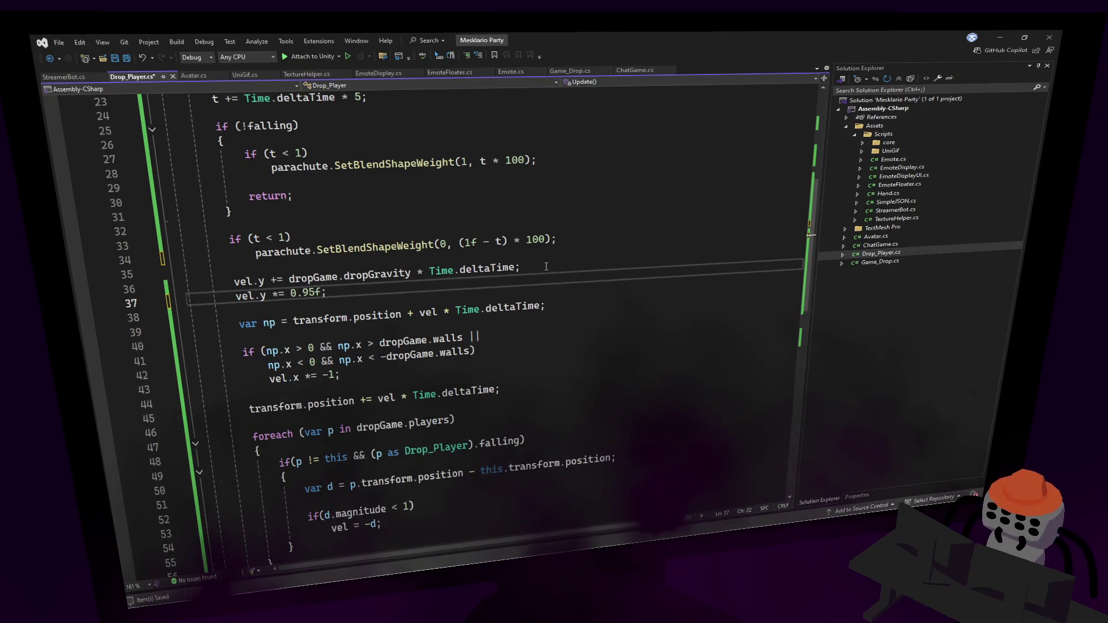
{"action": "scroll", "coordinate": [400, 253], "scroll_direction": "down", "scroll_amount": 1}
{"action": "scroll", "coordinate": [519, 245], "scroll_direction": "up", "scroll_amount": 1}
{"action": "scroll", "coordinate": [668, 238], "scroll_direction": "down", "scroll_amount": 1}
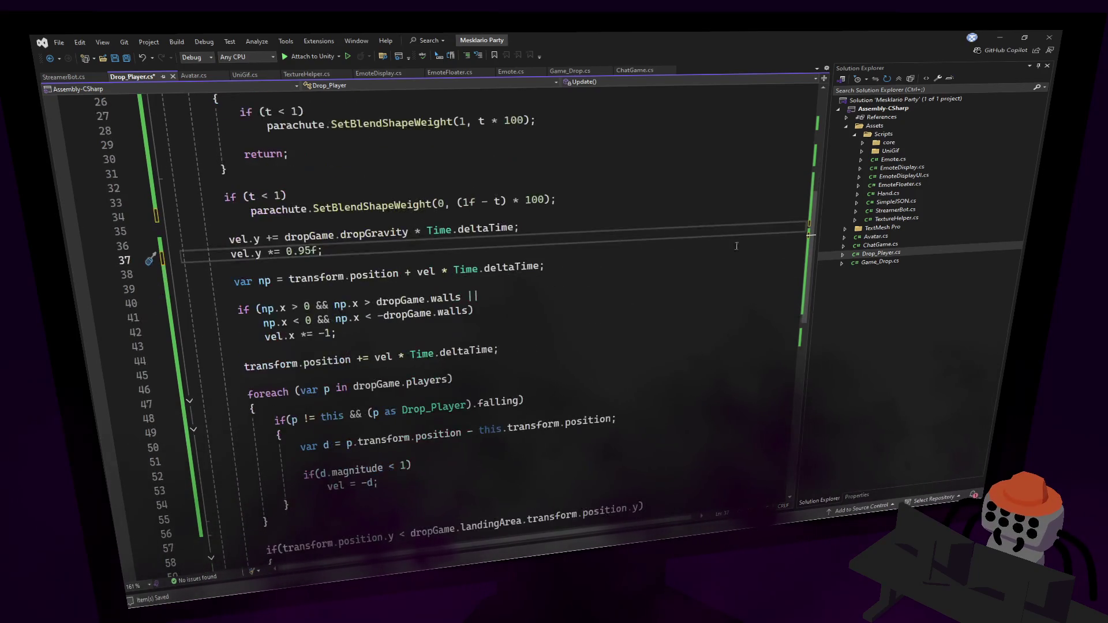
{"action": "scroll", "coordinate": [284, 127], "scroll_direction": "up", "scroll_amount": 3}
{"action": "left_click", "coordinate": [284, 126]}
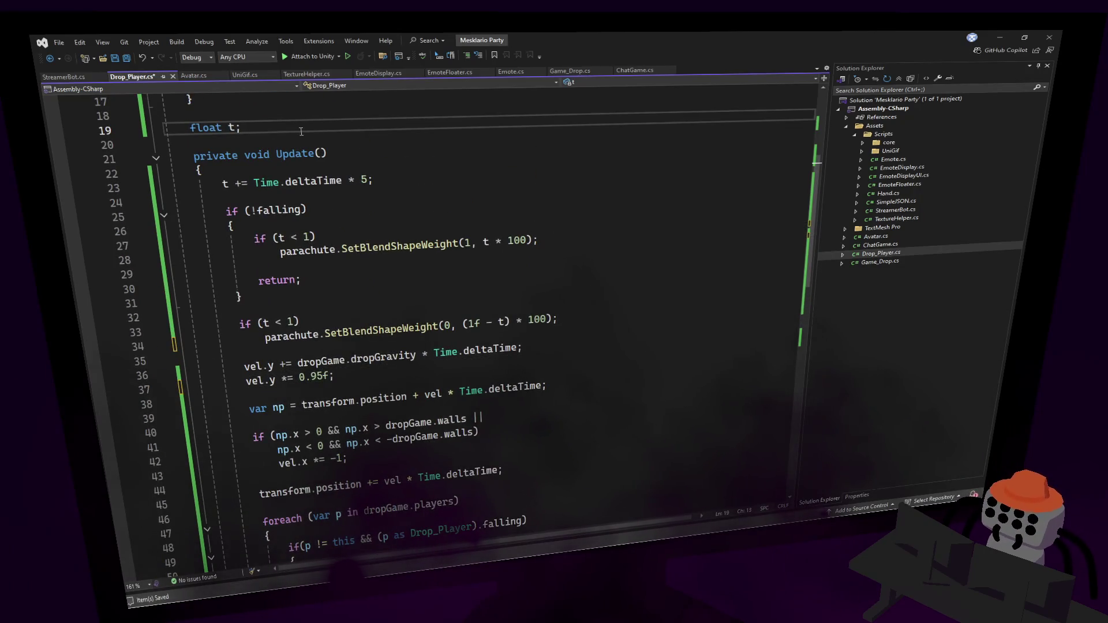
Declare fields dampening = 1 and dampeningTarget = 0.95f below float t, and save.
{"action": "key", "text": "Return"}
{"action": "key", "text": "Return"}
{"action": "type", "text": "float dampening, f"}
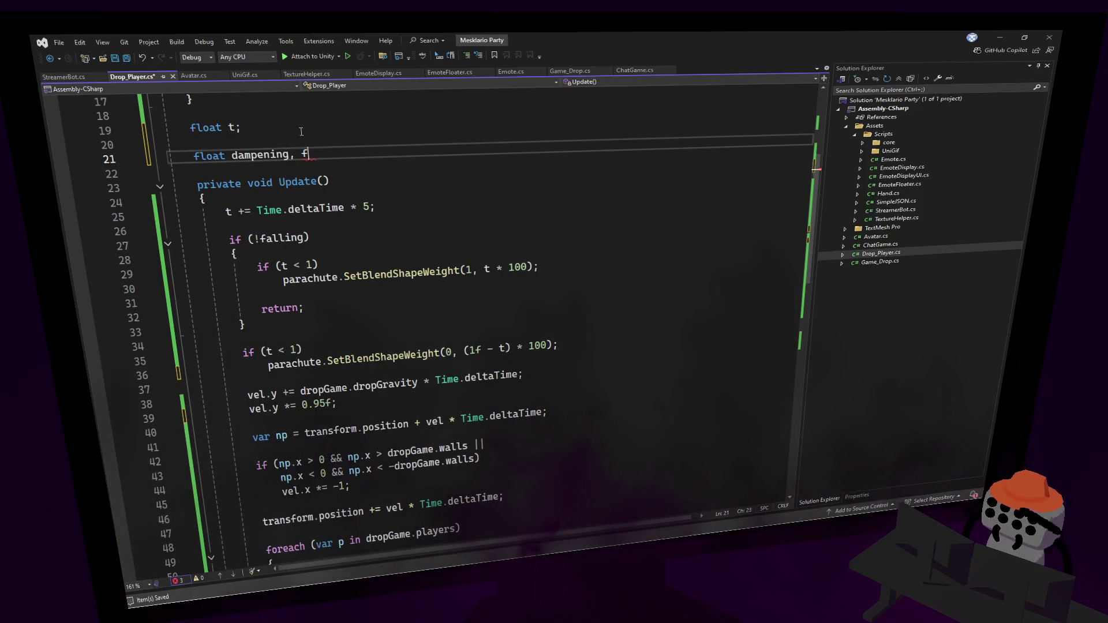
{"action": "key", "text": "BackSpace"}
{"action": "type", "text": "dampeningt"}
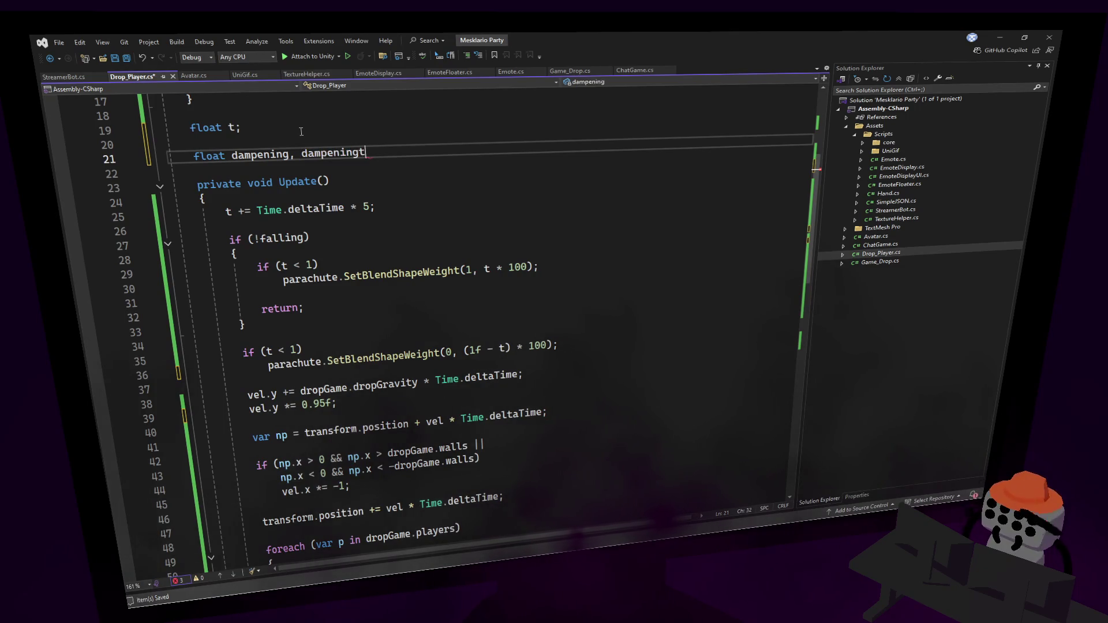
{"action": "type", "text": "arTarget = 0."}
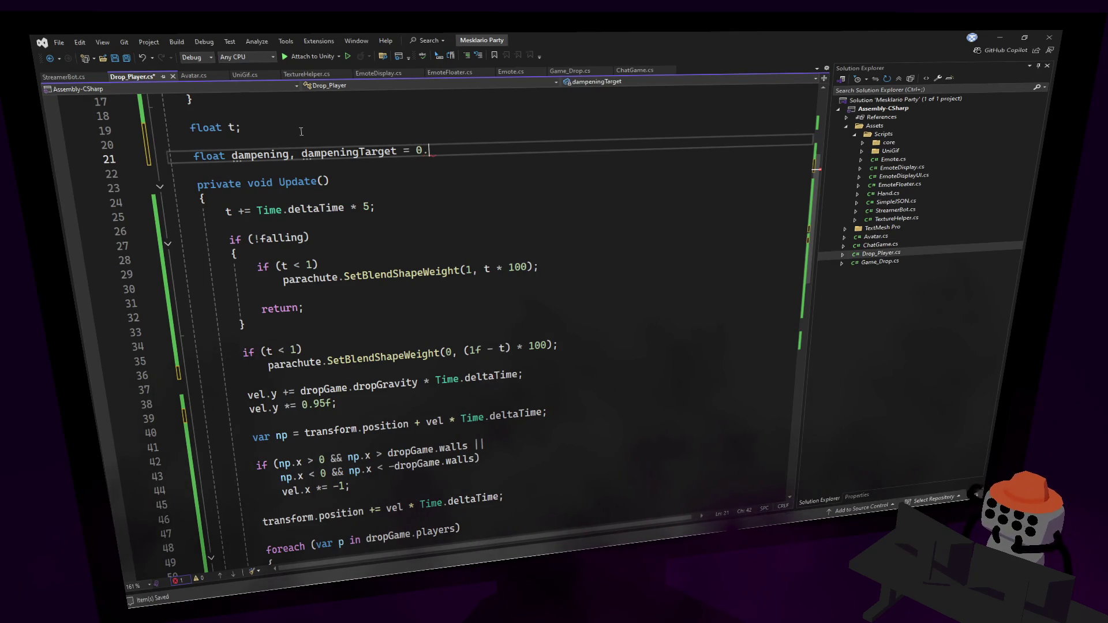
{"action": "type", "text": ";"}
{"action": "key", "text": "ctrl+s"}
{"action": "key", "text": "Home"}
{"action": "key", "text": "Home"}
{"action": "key", "text": "ctrl+Right"}
{"action": "key", "text": "ctrl+Right"}
{"action": "key", "text": "ctrl+Right"}
{"action": "key", "text": "ctrl+Left"}
{"action": "type", "text": "= 1"}
{"action": "key", "text": "ctrl+s"}
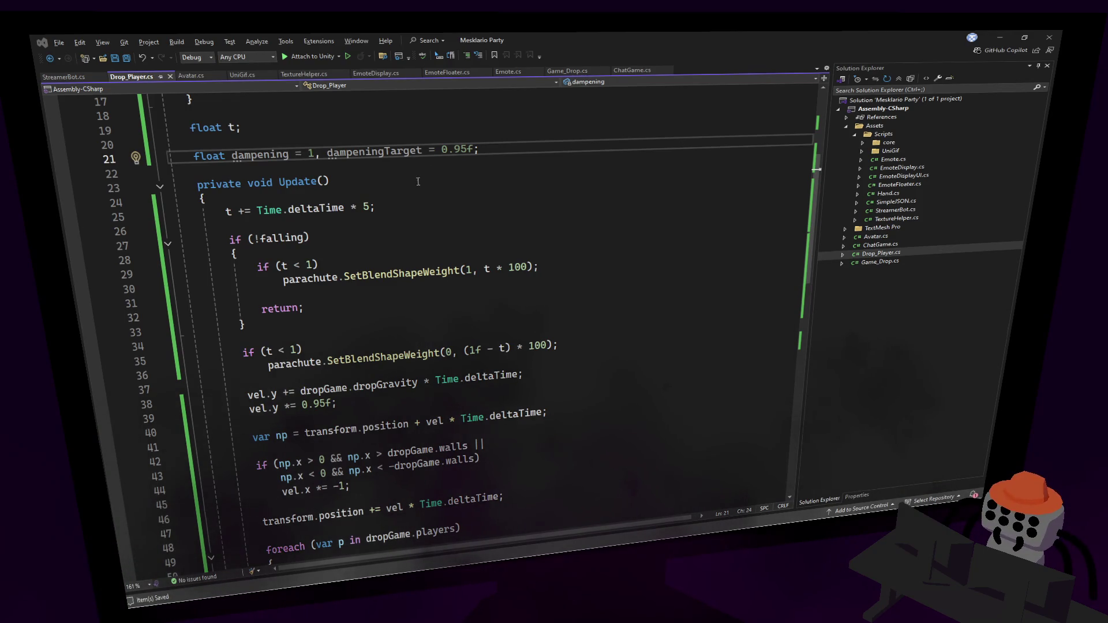
Replace the 0.95f on the vel.y line with the dampening variable.
{"action": "left_click", "coordinate": [311, 229]}
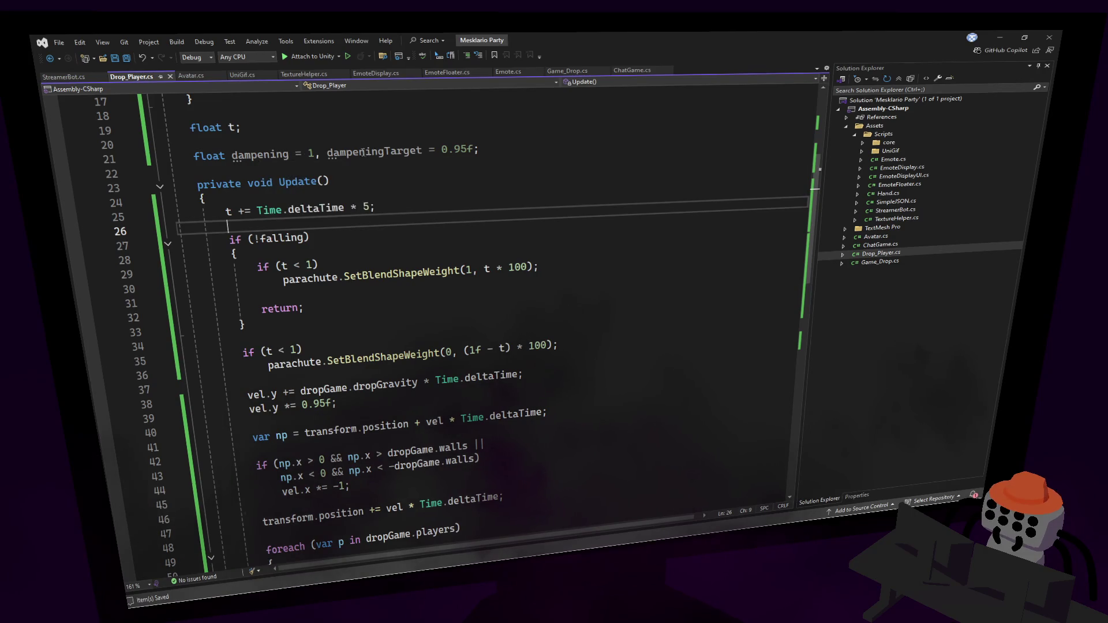
{"action": "double_click", "coordinate": [393, 151]}
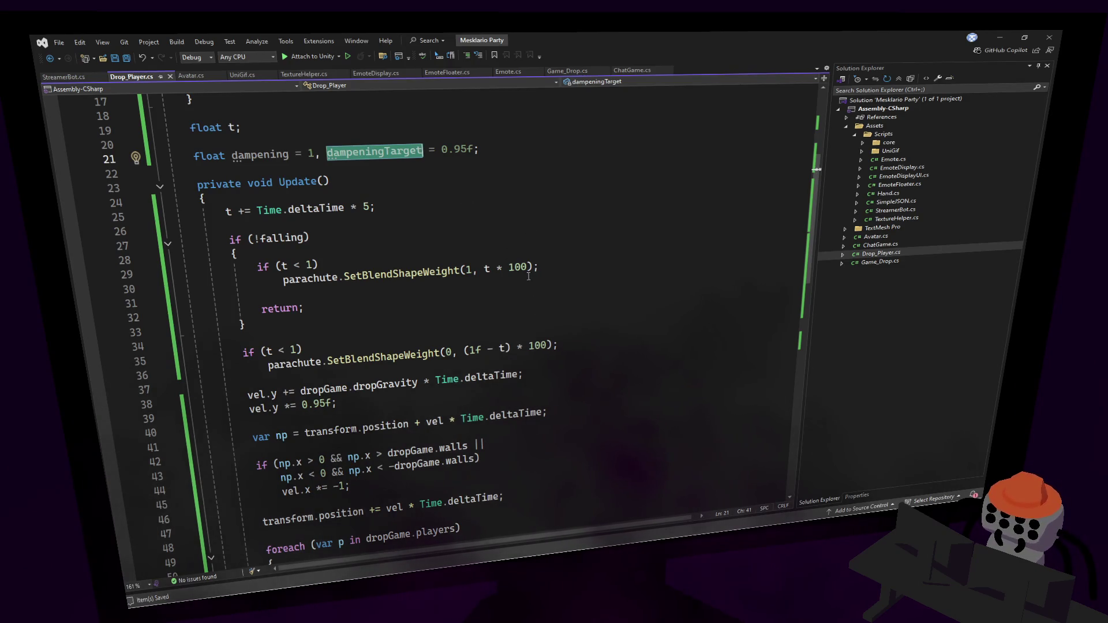
{"action": "double_click", "coordinate": [251, 157]}
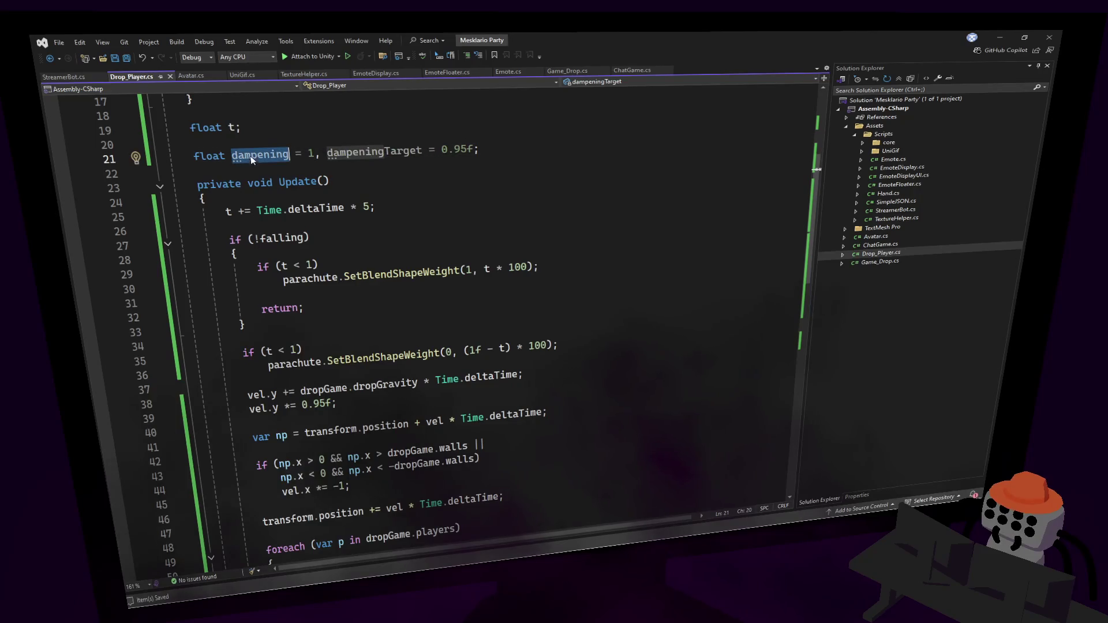
{"action": "key", "text": "ctrl+c"}
{"action": "left_click_drag", "start_coordinate": [334, 403], "coordinate": [300, 404]}
{"action": "key", "text": "ctrl+v"}
Add the easing line dampening += (dampeningTarget - dampening) * 0.1f above the velocity lines.
{"action": "left_click", "coordinate": [601, 348]}
{"action": "key", "text": "Return"}
{"action": "key", "text": "Return"}
{"action": "type", "text": "dampening +="}
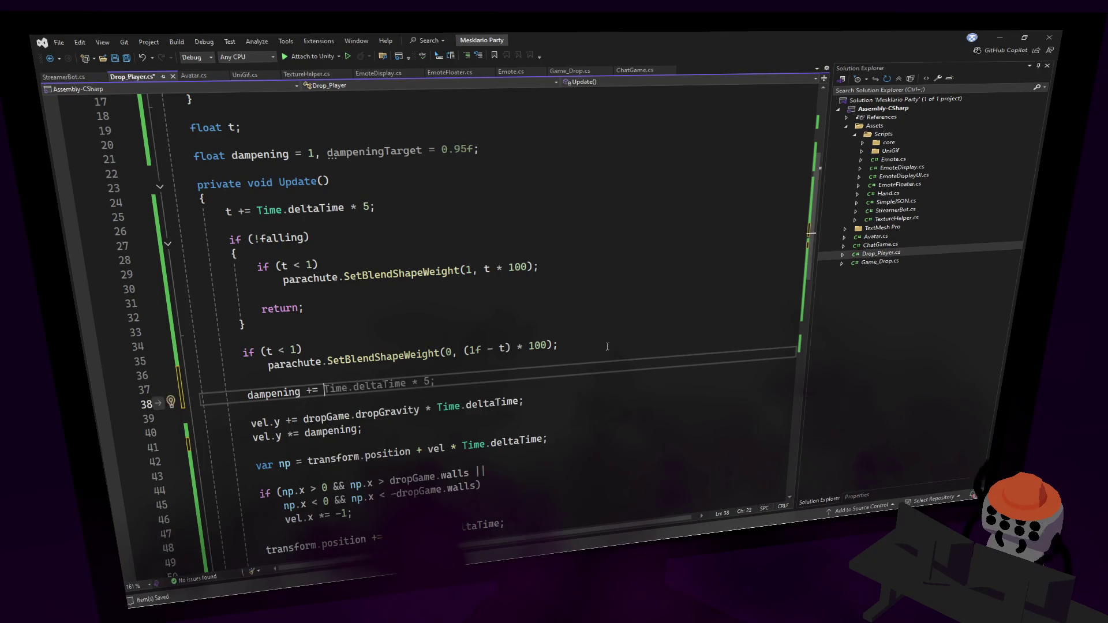
{"action": "type", "text": " dampeningTarget - dampening"}
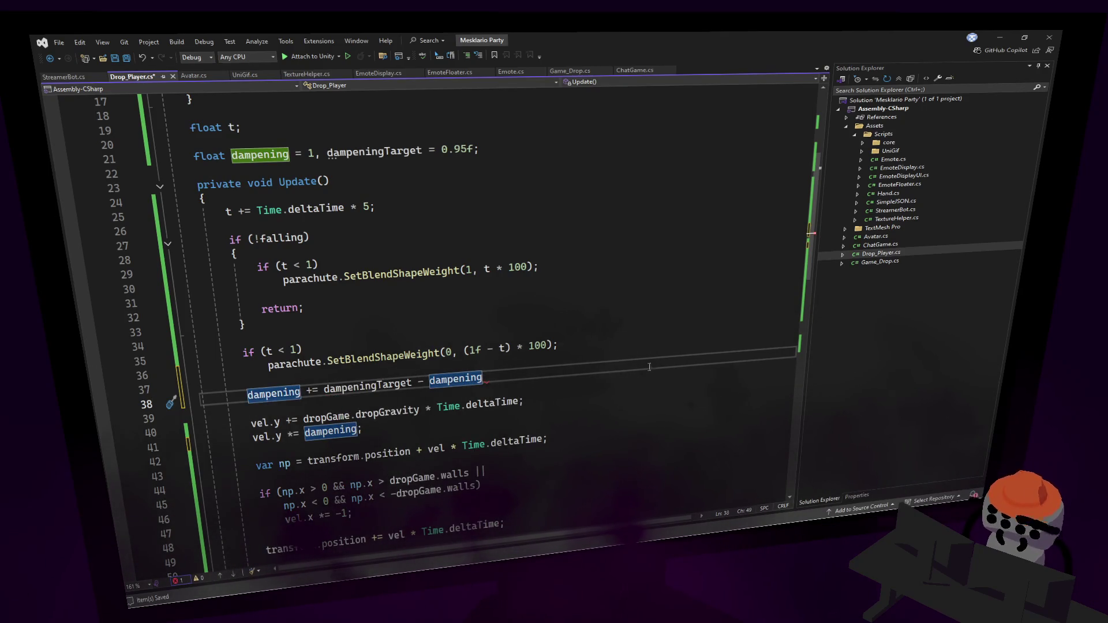
{"action": "left_click_drag", "start_coordinate": [324, 386], "coordinate": [494, 378]}
{"action": "type", "text": "("}
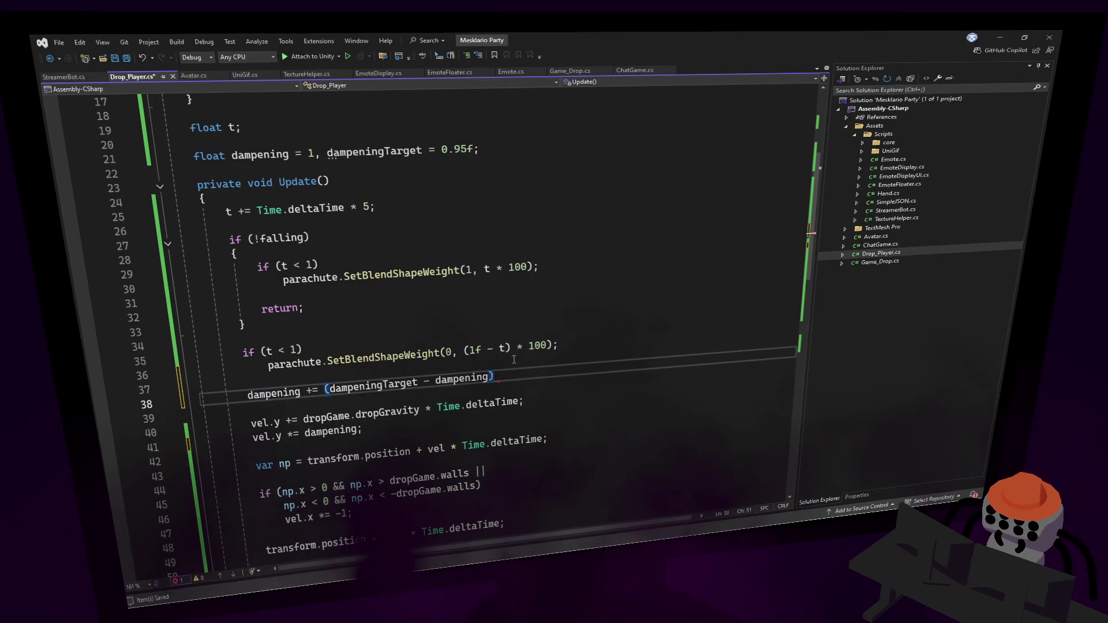
{"action": "type", "text": " 0.1;"}
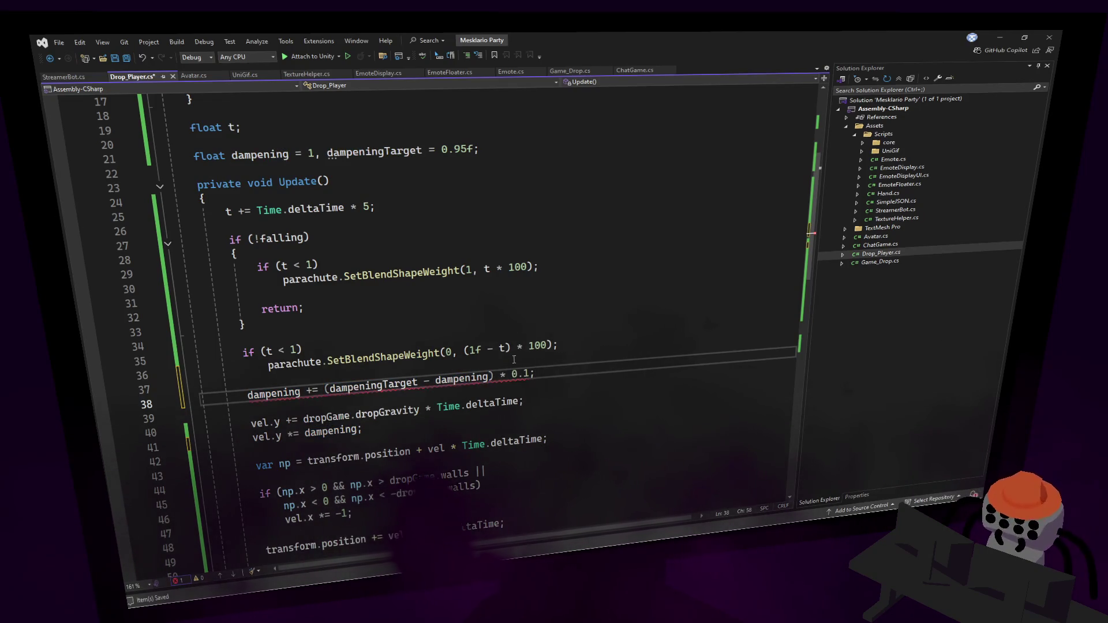
{"action": "left_click", "coordinate": [532, 374]}
{"action": "type", "text": "f"}
{"action": "left_click", "coordinate": [587, 336]}
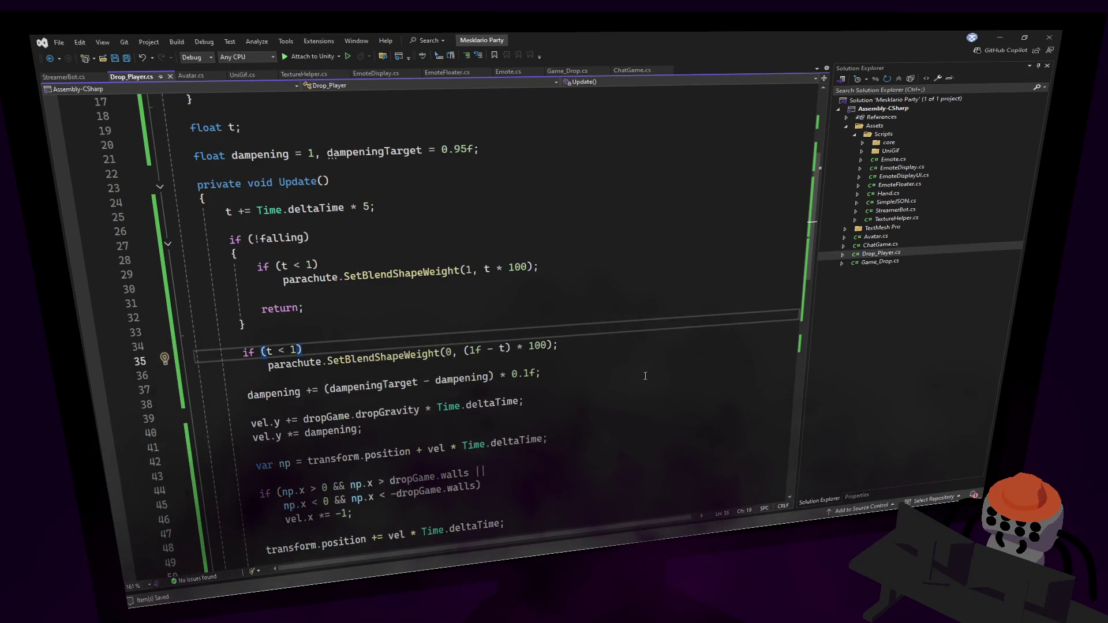
Lower the easing factor from 0.1f to 0.02f and save Drop_Player.cs.
{"action": "left_click", "coordinate": [605, 340]}
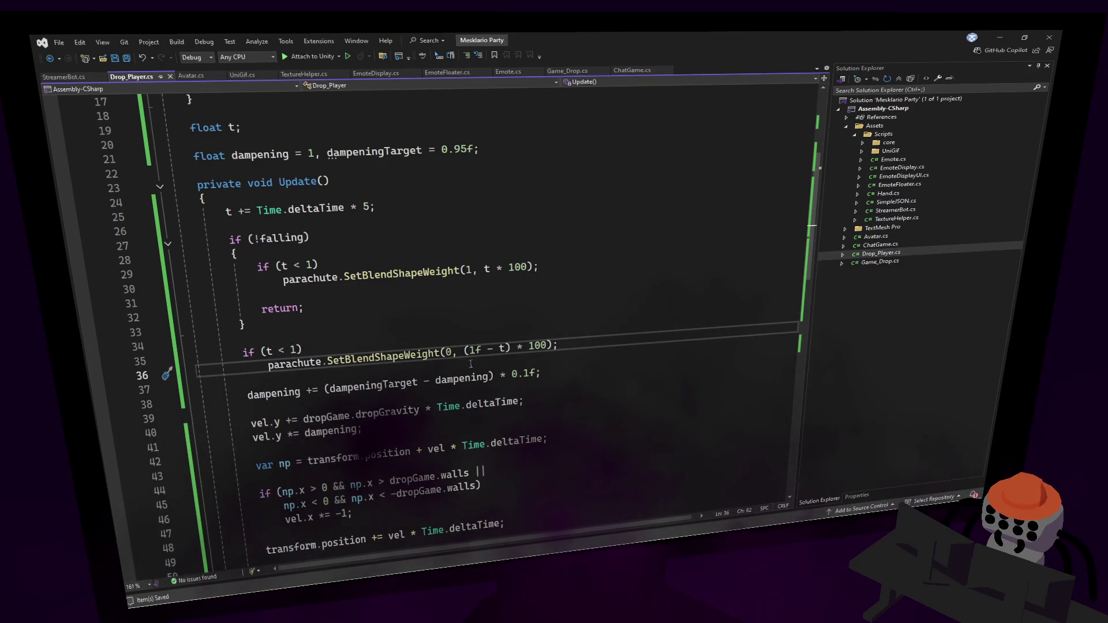
{"action": "key", "text": "Up"}
{"action": "key", "text": "Up"}
{"action": "key", "text": "Home"}
{"action": "left_click", "coordinate": [517, 370]}
{"action": "type", "text": "0"}
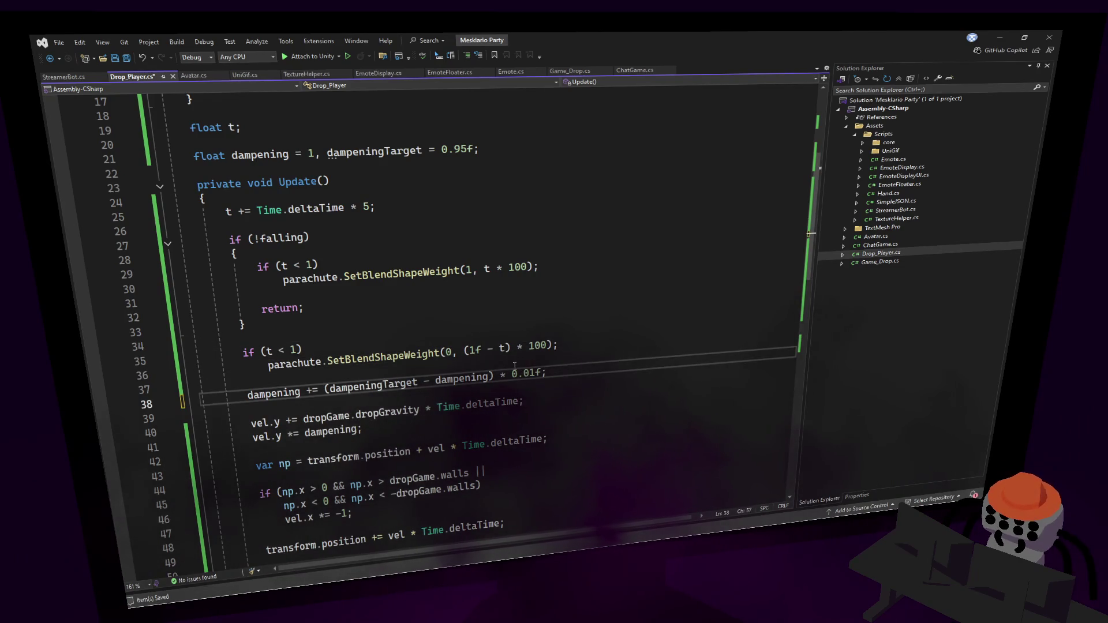
{"action": "type", "text": "2"}
{"action": "key", "text": "ctrl+s"}
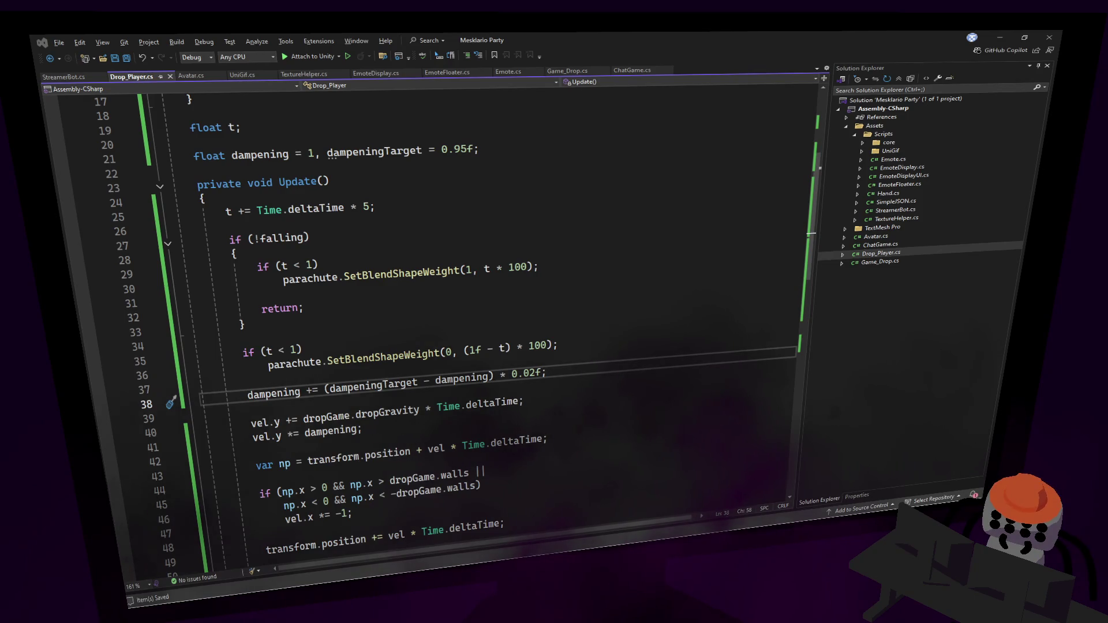
{"action": "left_click", "coordinate": [616, 279]}
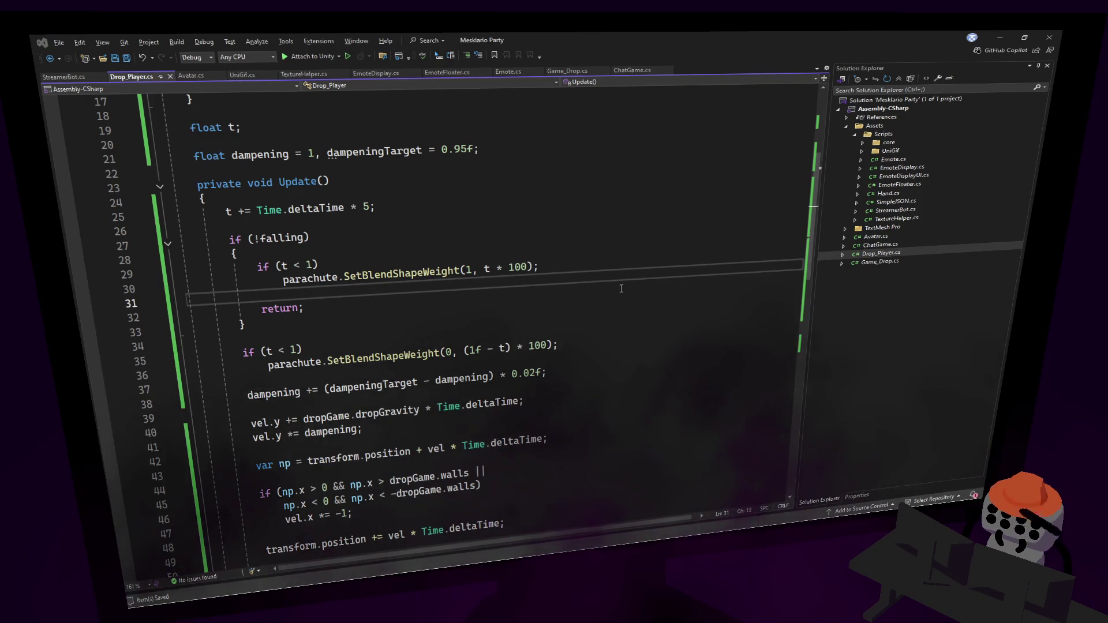
{"action": "key", "text": "alt+Tab"}
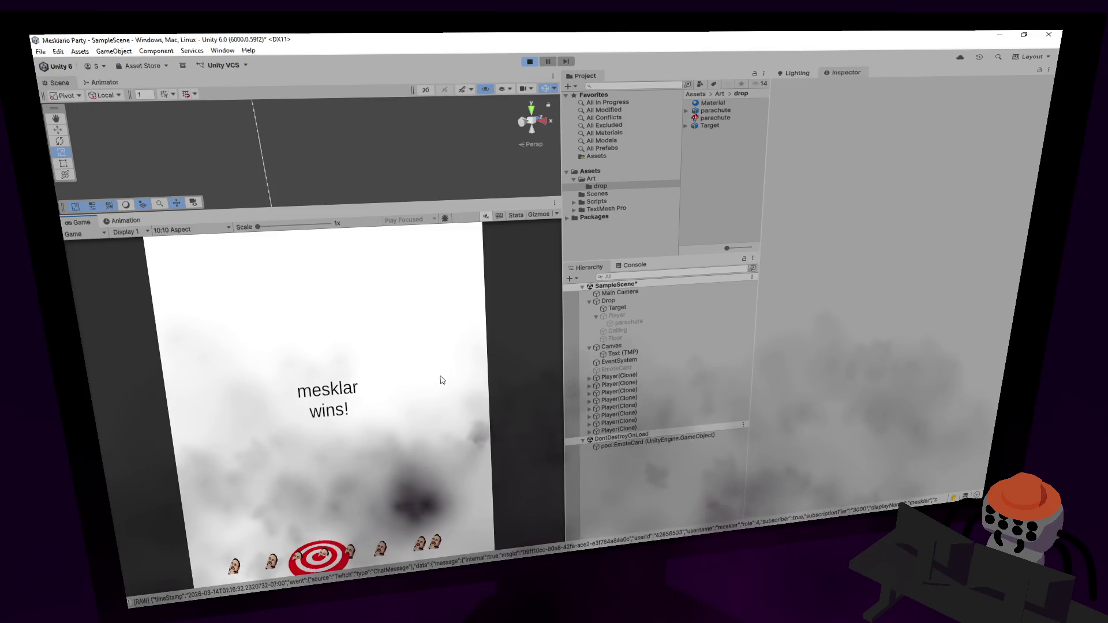
Stop the Unity play-test of the eased dampening and return to Drop_Player.cs.
{"action": "left_click", "coordinate": [530, 61]}
{"action": "key", "text": "alt+Tab"}
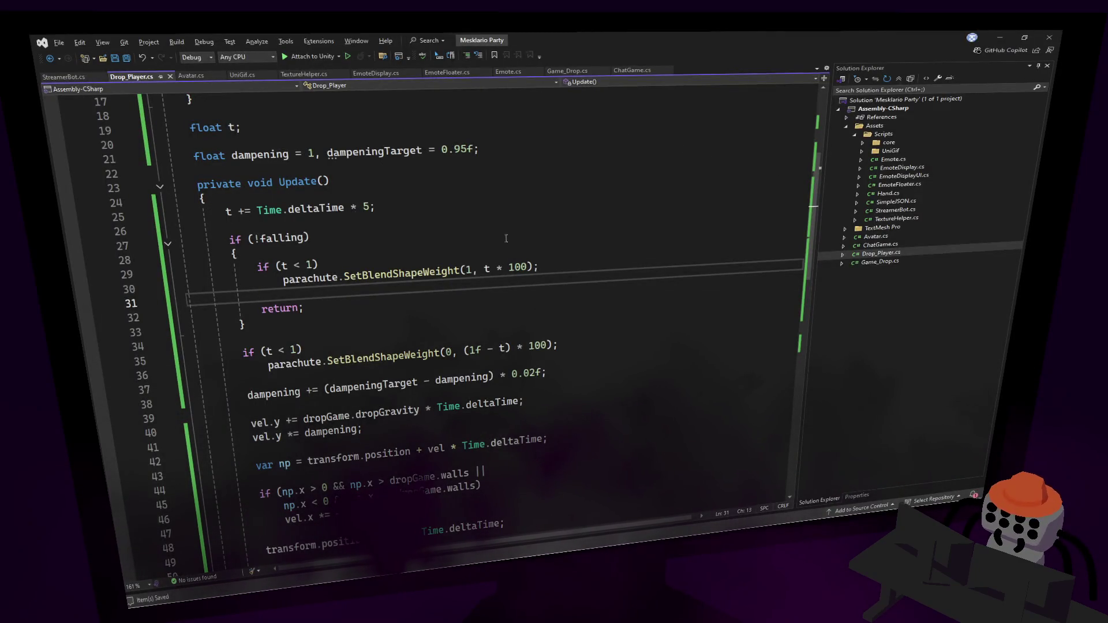
Change dampeningTarget from 0.95f to 0.9f, save, and go back to Unity.
{"action": "left_click", "coordinate": [466, 151]}
{"action": "key", "text": "BackSpace"}
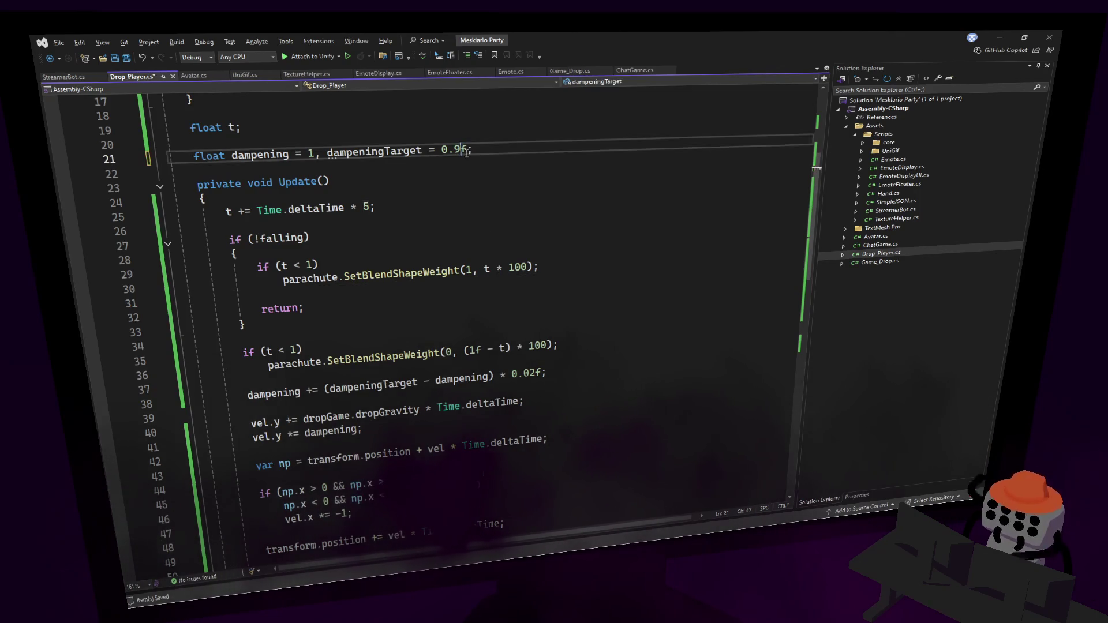
{"action": "key", "text": "ctrl+s"}
{"action": "key", "text": "alt+Tab"}
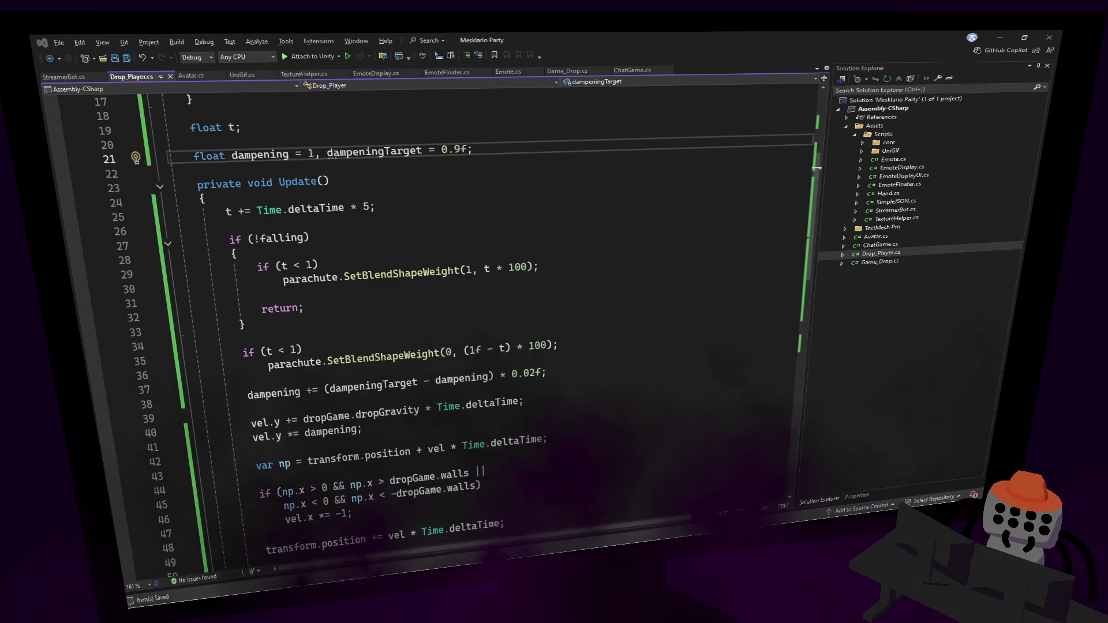
{"action": "left_click", "coordinate": [574, 208]}
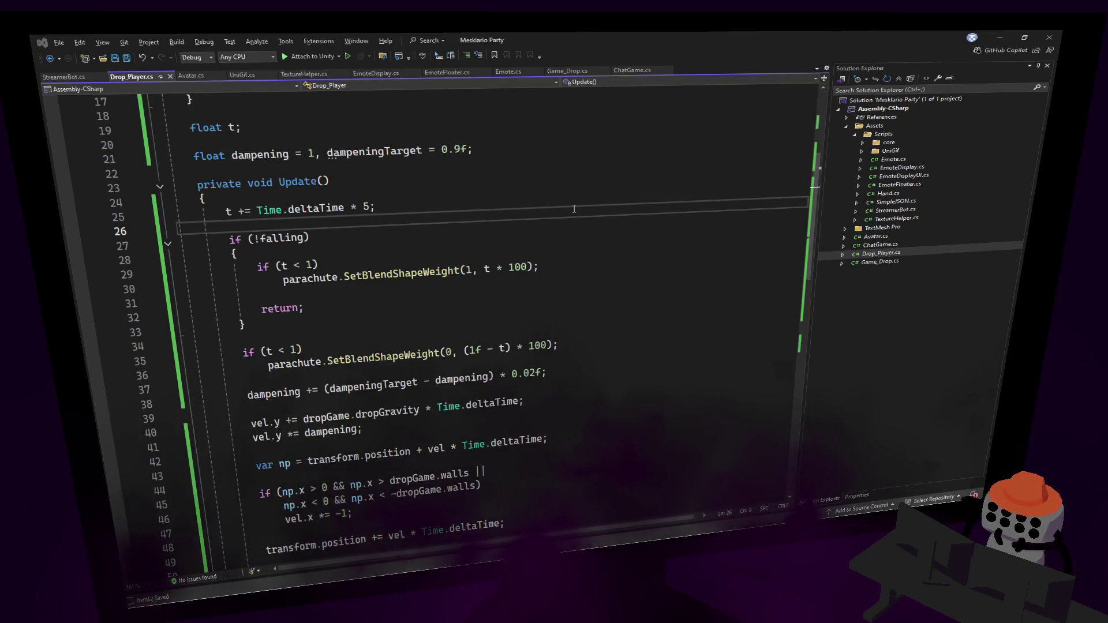
{"action": "key", "text": "alt+Tab"}
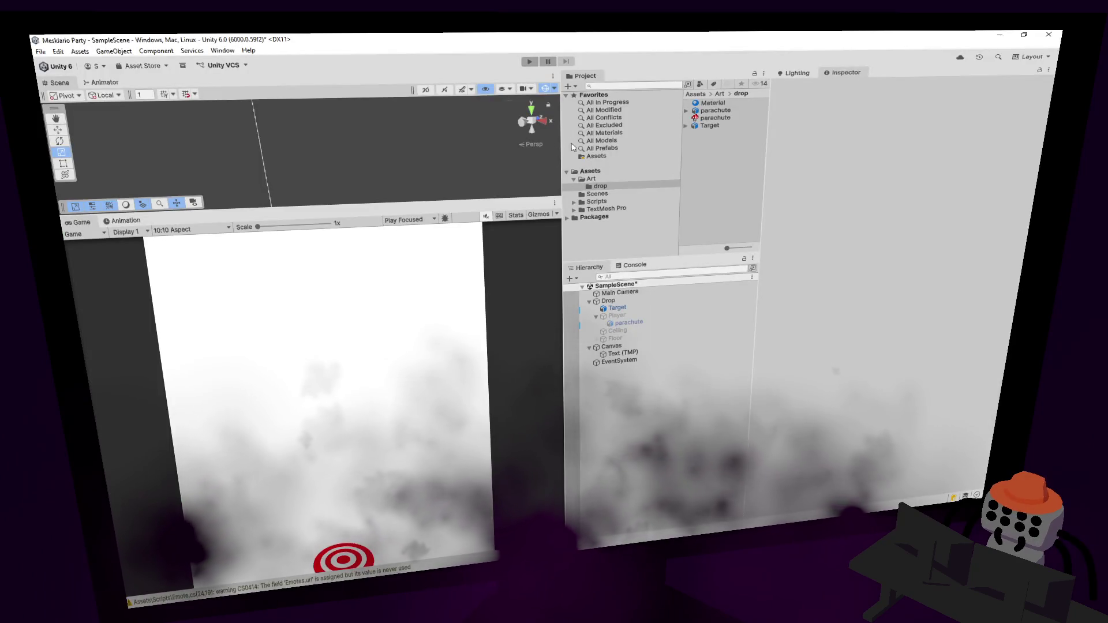
{"action": "left_click", "coordinate": [529, 61]}
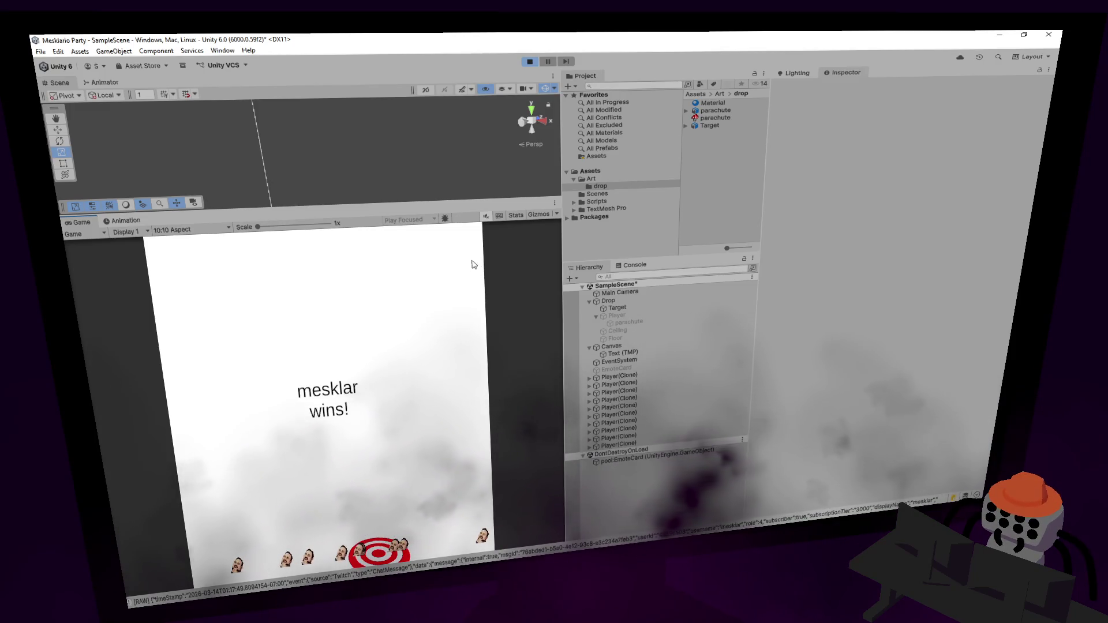
{"action": "left_click", "coordinate": [535, 62]}
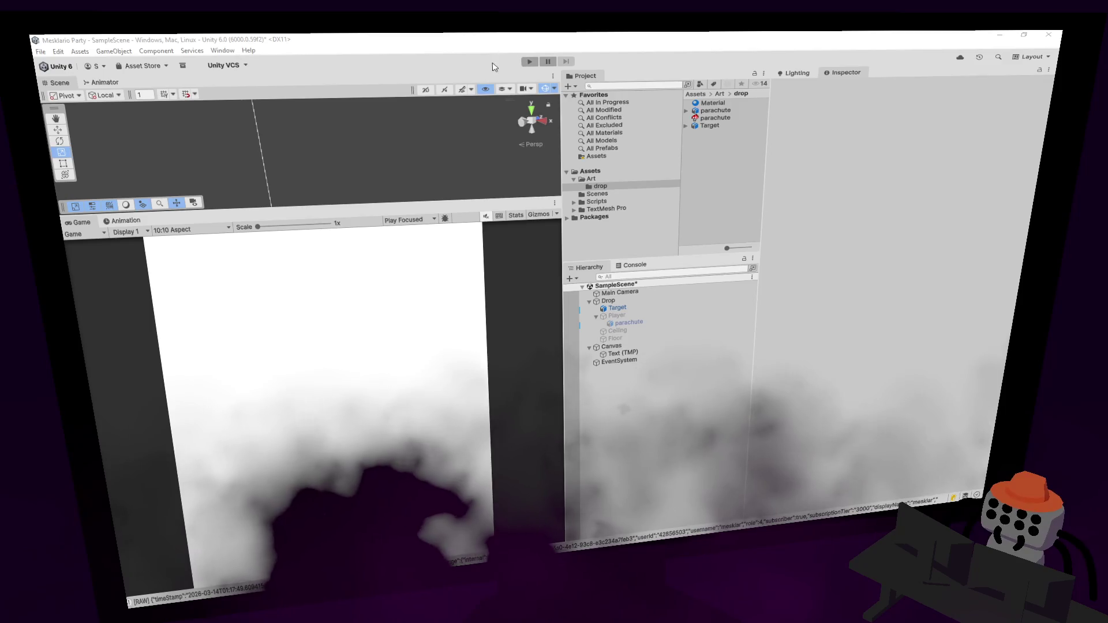
Set the Drop object's Game_Drop Target value to -20.
{"action": "left_click", "coordinate": [335, 163]}
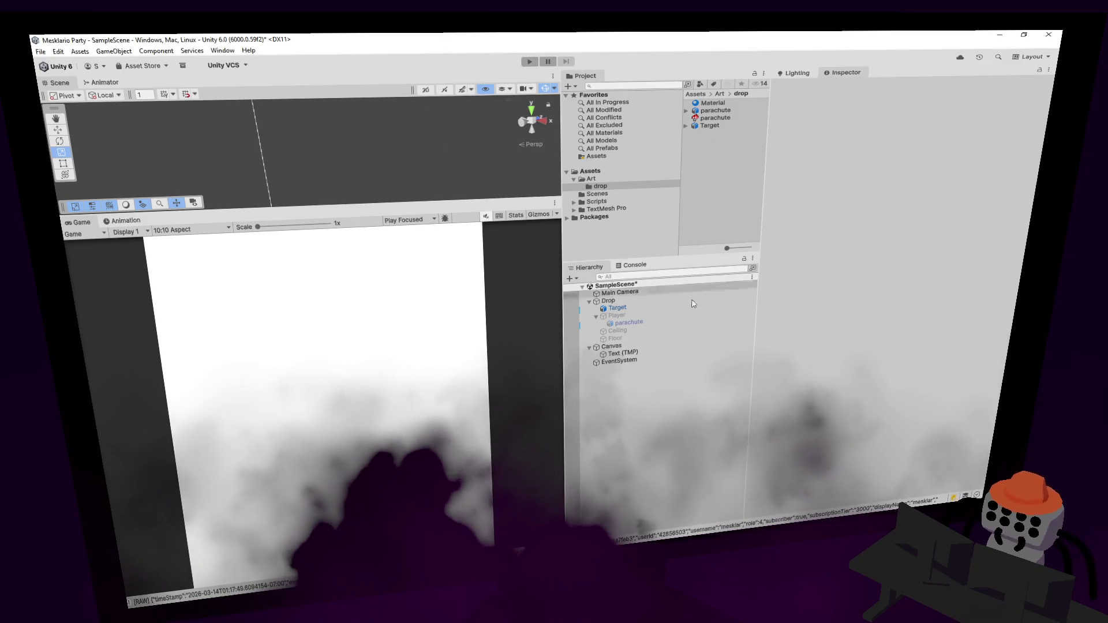
{"action": "left_click", "coordinate": [664, 308]}
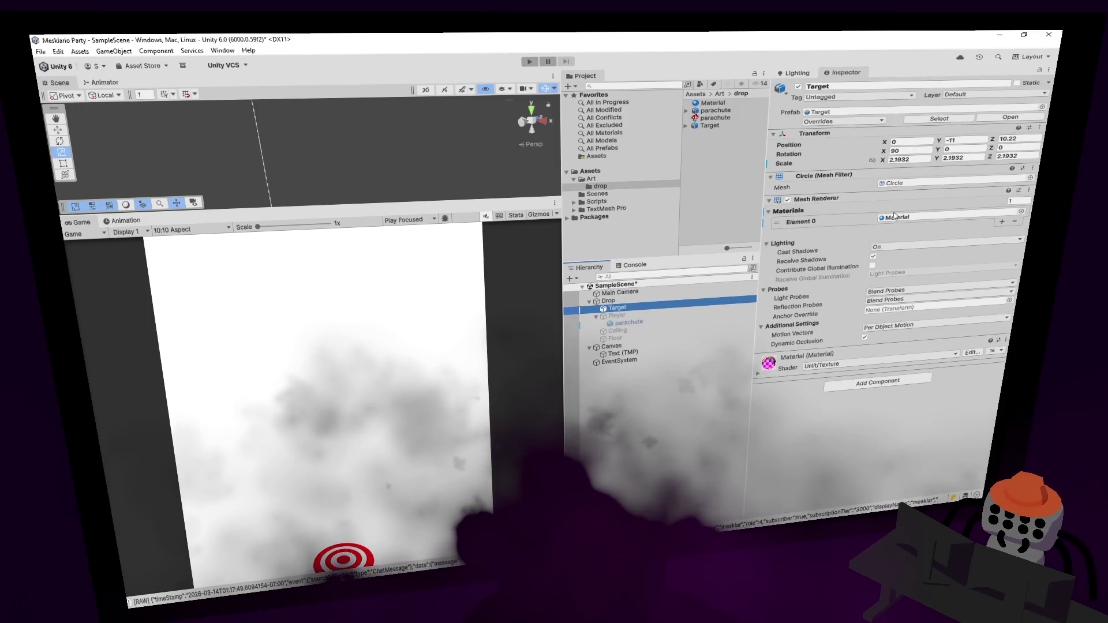
{"action": "left_click", "coordinate": [629, 300]}
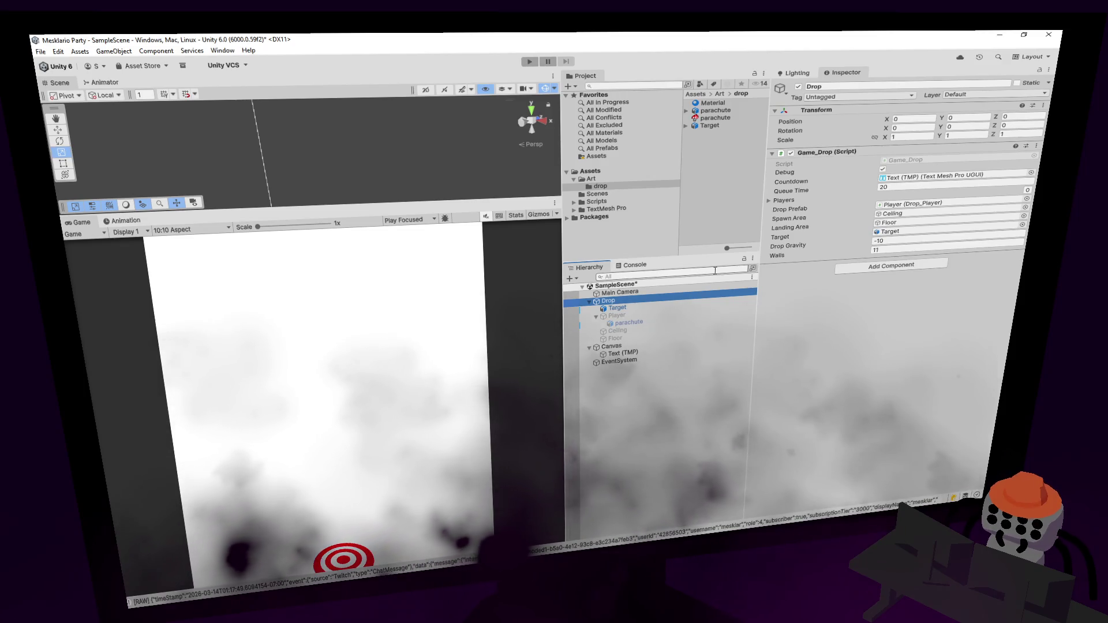
{"action": "left_click", "coordinate": [880, 241]}
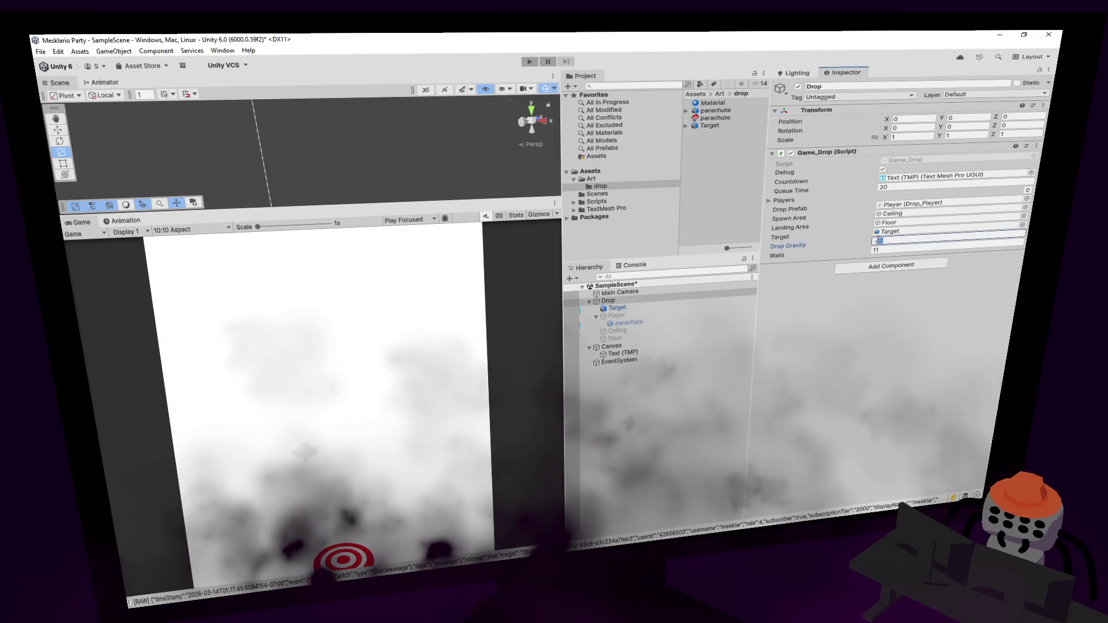
{"action": "type", "text": "0"}
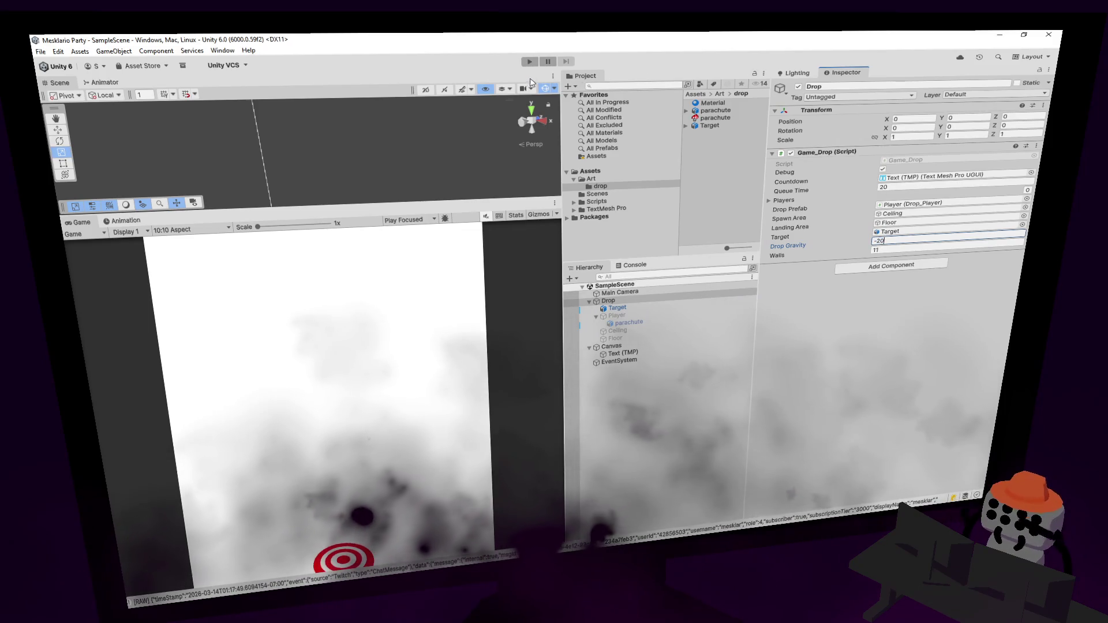
{"action": "key", "text": "ctrl+s"}
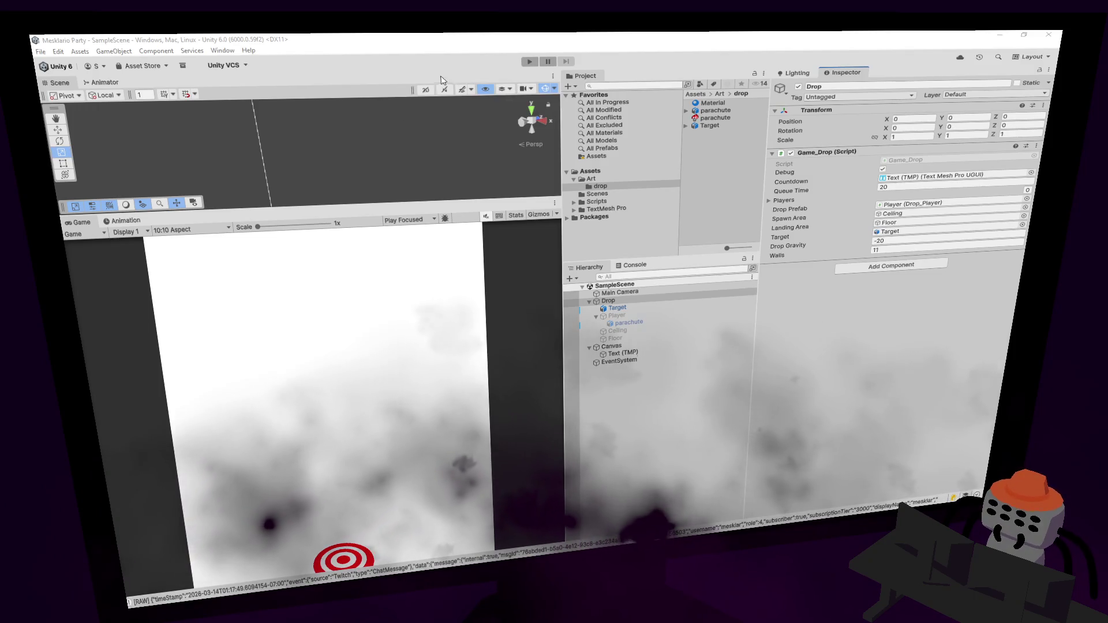
{"action": "key", "text": "alt+Tab"}
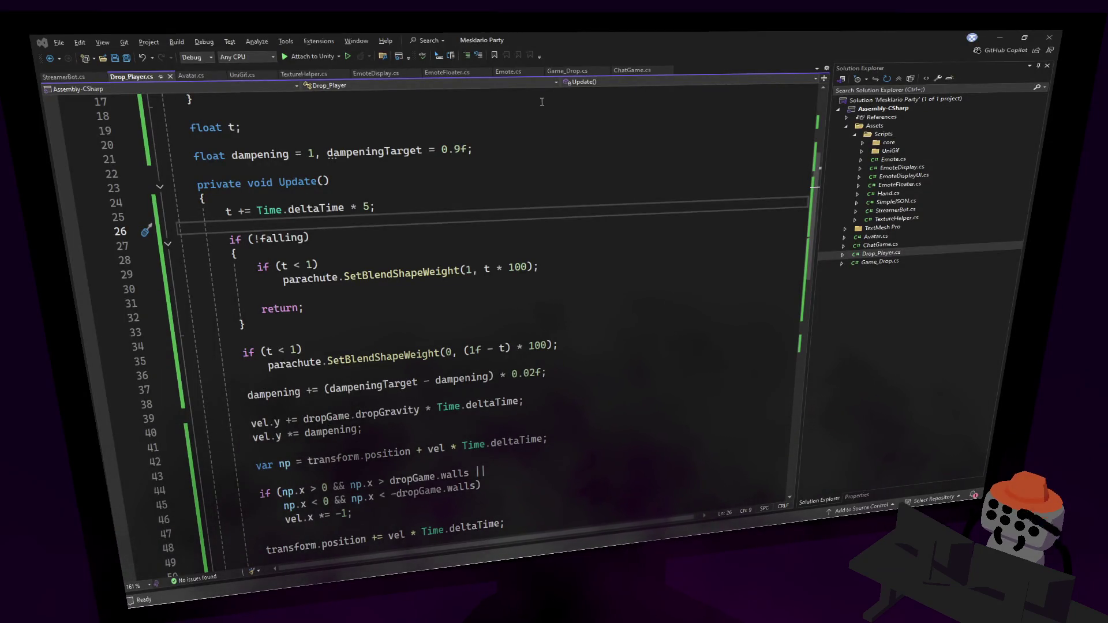
{"action": "key", "text": "alt+Tab"}
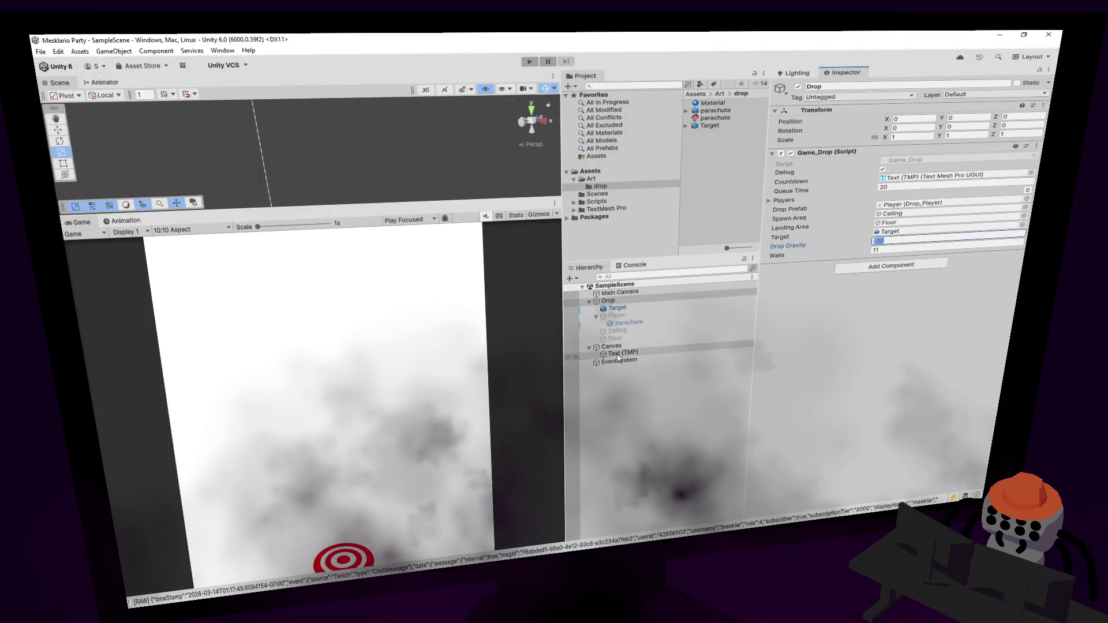
Raise the Ceiling object's Transform Position Y to 12.26.
{"action": "left_click", "coordinate": [621, 331]}
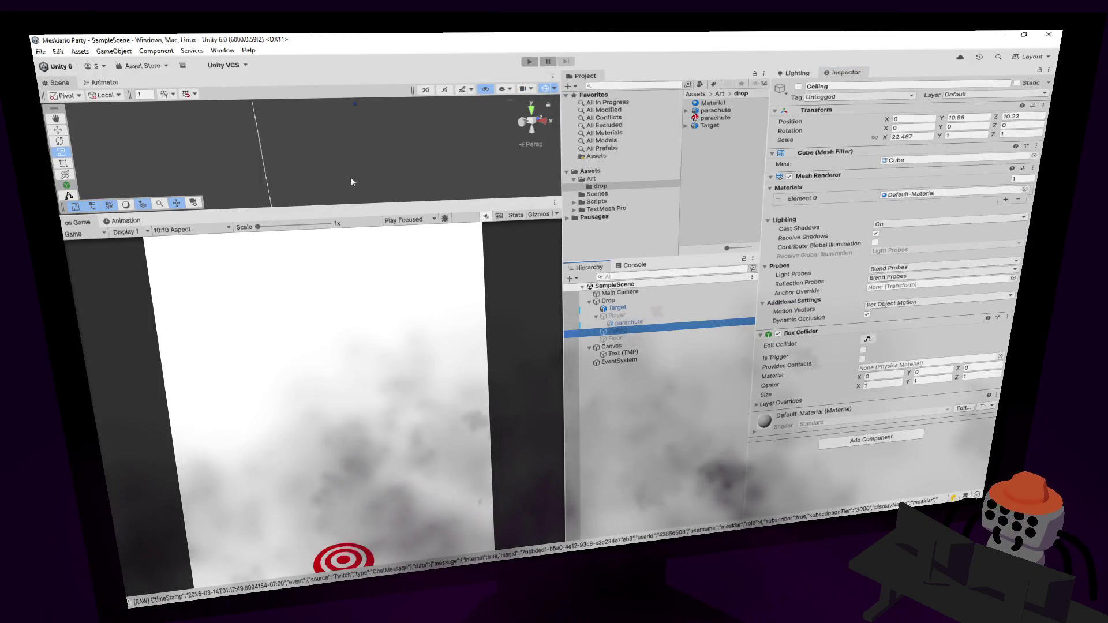
{"action": "mouse_move", "coordinate": [384, 202]}
{"action": "left_mouse_down"}
{"action": "mouse_move", "coordinate": [377, 302]}
{"action": "mouse_move", "coordinate": [363, 279]}
{"action": "mouse_move", "coordinate": [436, 285]}
{"action": "mouse_move", "coordinate": [496, 248]}
{"action": "left_mouse_up"}
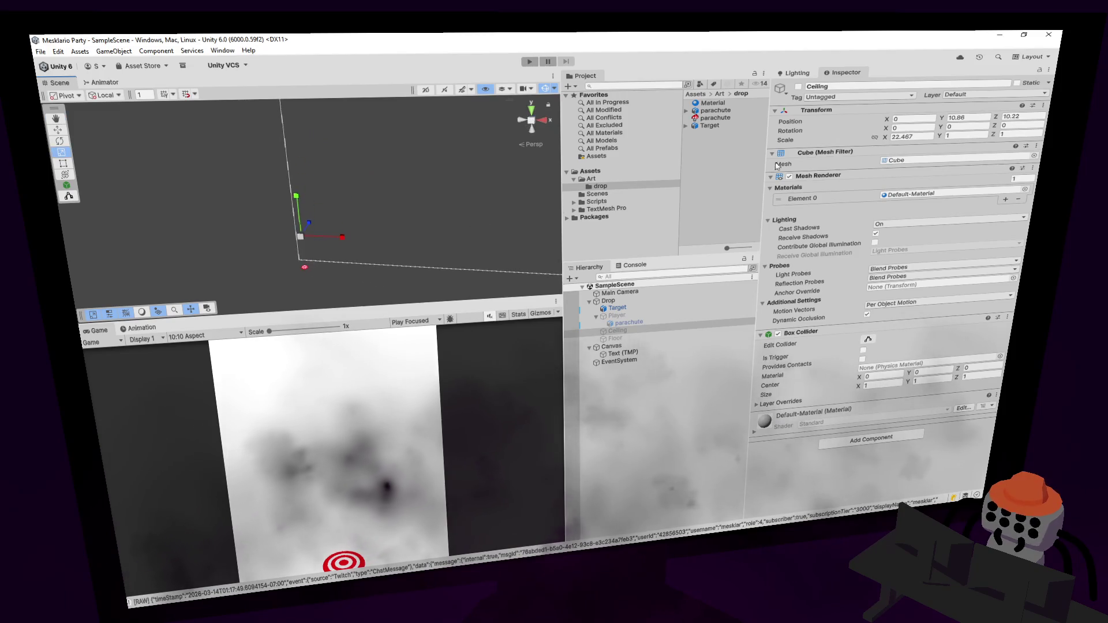
{"action": "left_click", "coordinate": [980, 120]}
{"action": "type", "text": "11.16"}
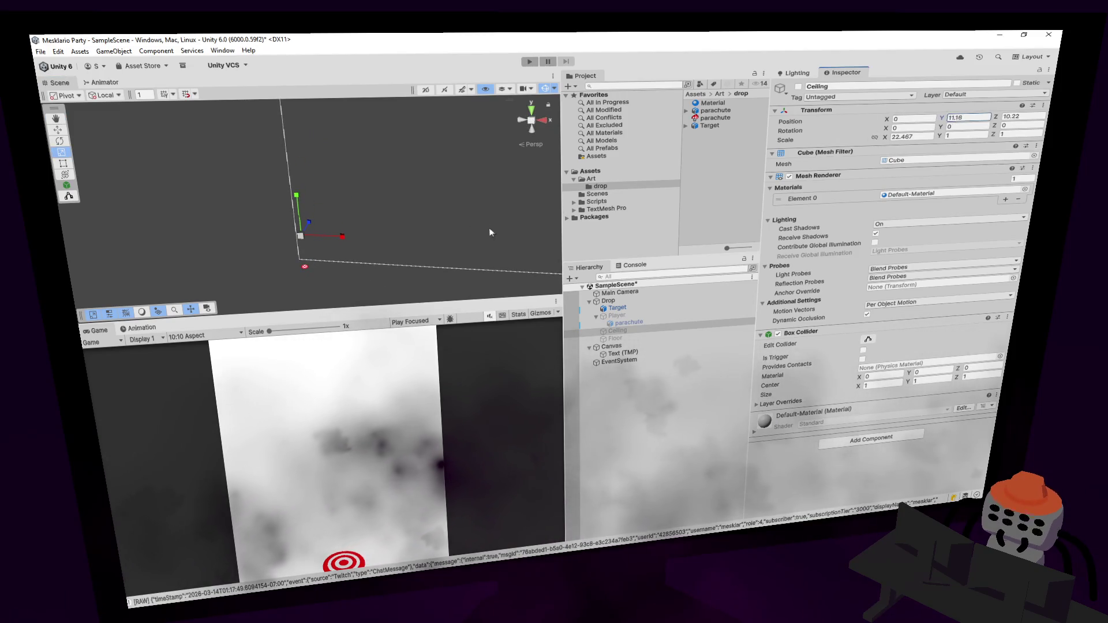
{"action": "type", "text": "12.26"}
{"action": "key", "text": "Return"}
{"action": "mouse_move", "coordinate": [413, 166]}
{"action": "left_mouse_down"}
{"action": "mouse_move", "coordinate": [408, 178]}
{"action": "mouse_move", "coordinate": [444, 189]}
{"action": "left_mouse_up"}
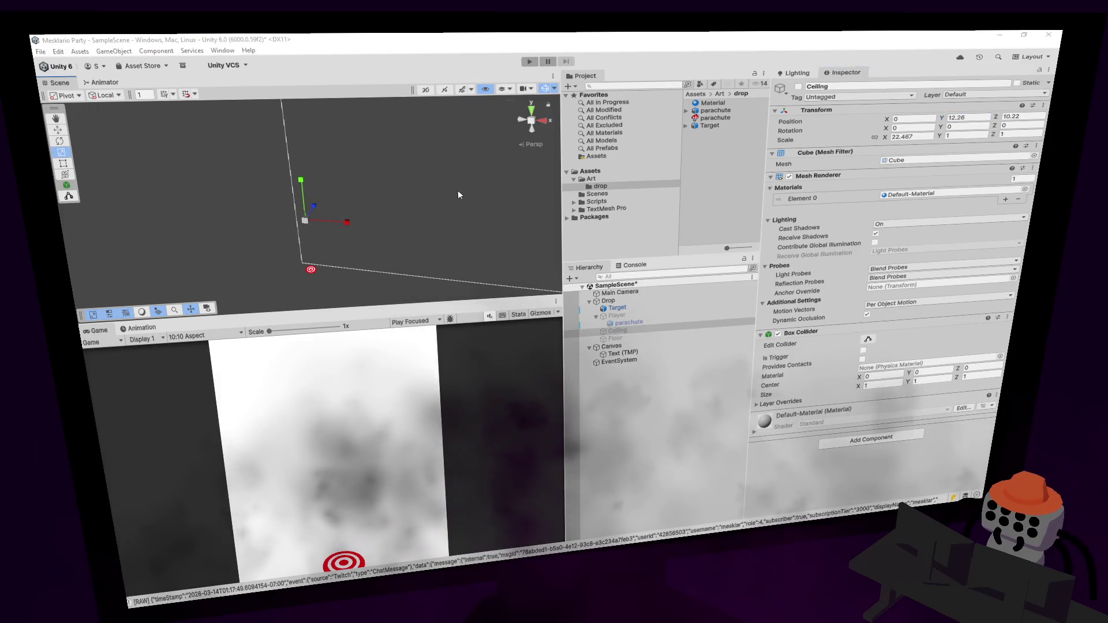
{"action": "key", "text": "alt+Tab"}
{"action": "left_click", "coordinate": [586, 189]}
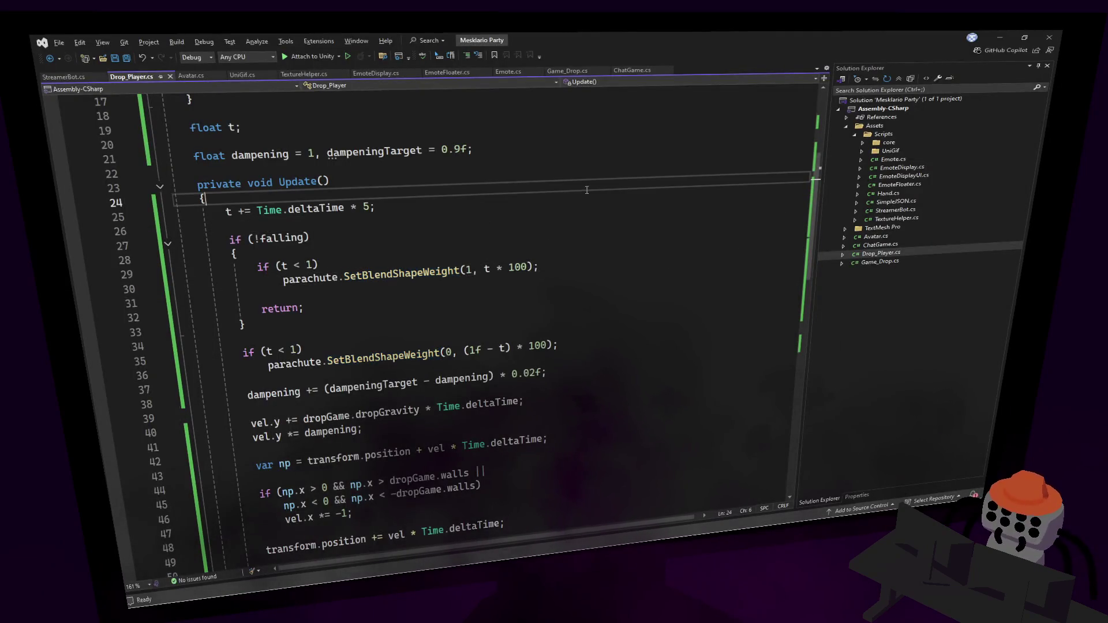
Wrap the t increment at the top of Update in if (transform.position.y < 8).
{"action": "left_click", "coordinate": [546, 227]}
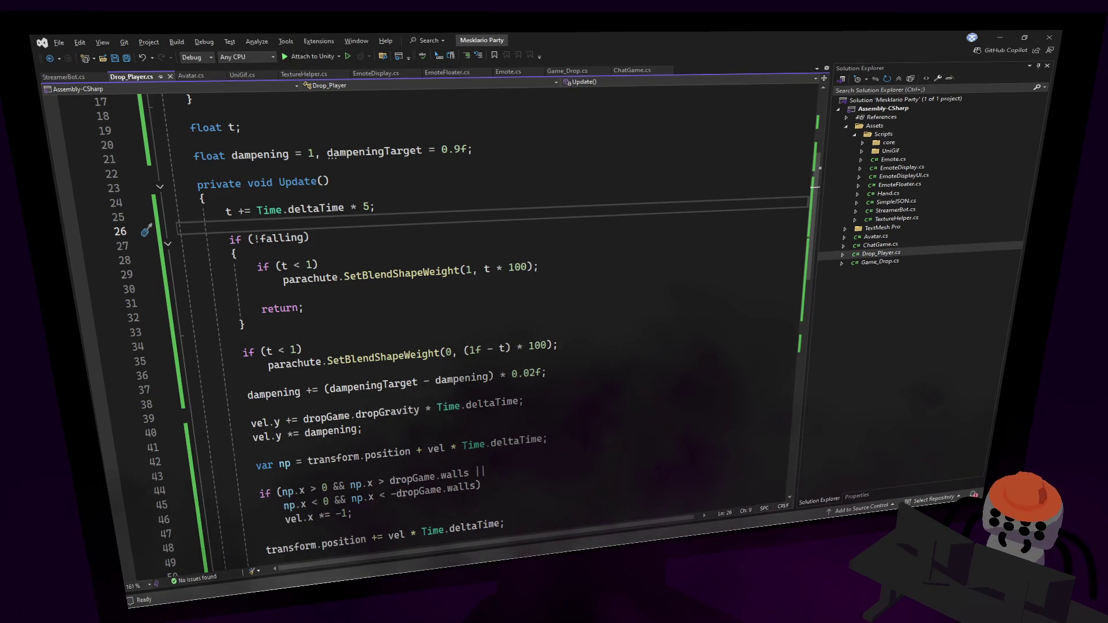
{"action": "left_click", "coordinate": [628, 293]}
{"action": "key", "text": "Down"}
{"action": "key", "text": "Down"}
{"action": "left_click", "coordinate": [453, 329]}
{"action": "left_click", "coordinate": [367, 200]}
{"action": "key", "text": "Return"}
{"action": "type", "text": "if()"}
{"action": "type", "text": "t"}
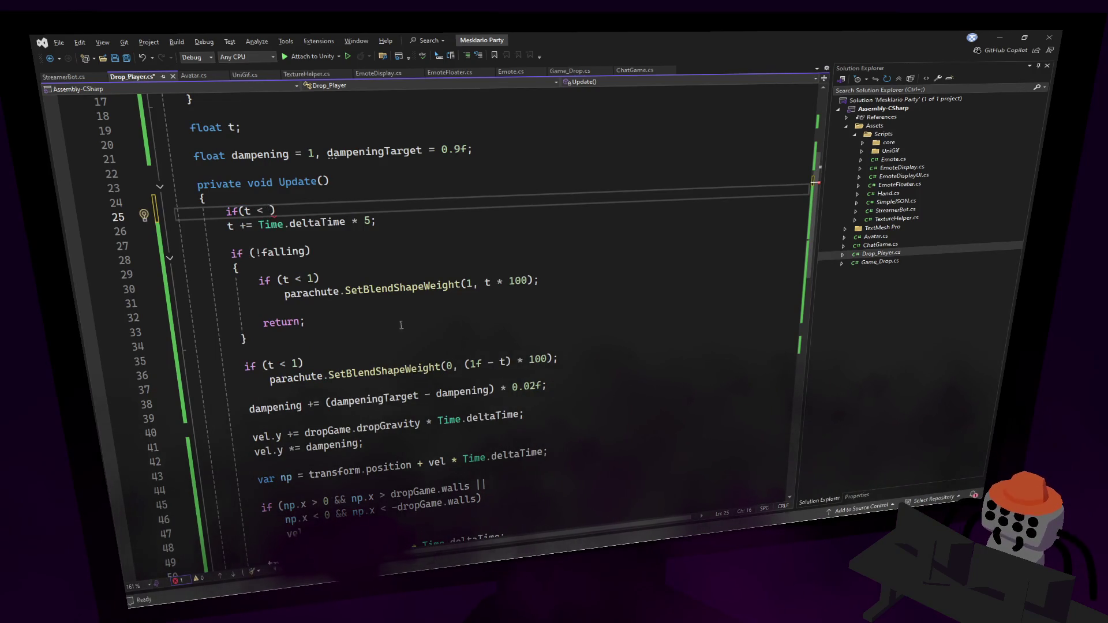
{"action": "left_click", "coordinate": [427, 214]}
{"action": "key", "text": "ctrl+k"}
{"action": "key", "text": "ctrl+d"}
{"action": "key", "text": "Up"}
{"action": "key", "text": "Left"}
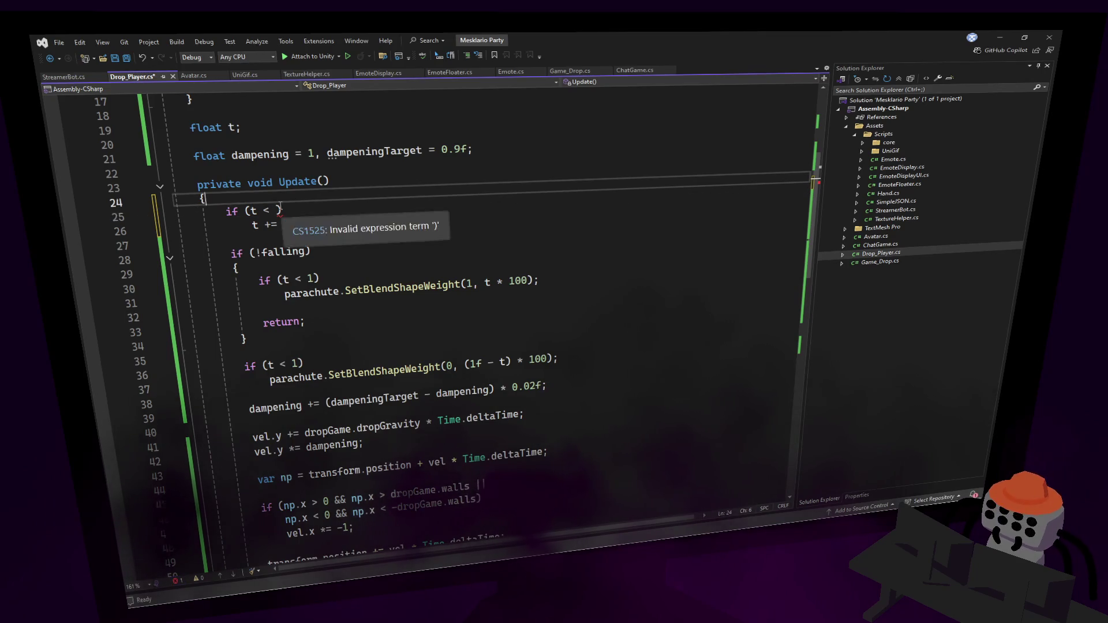
{"action": "left_click", "coordinate": [254, 214], "text": "shift"}
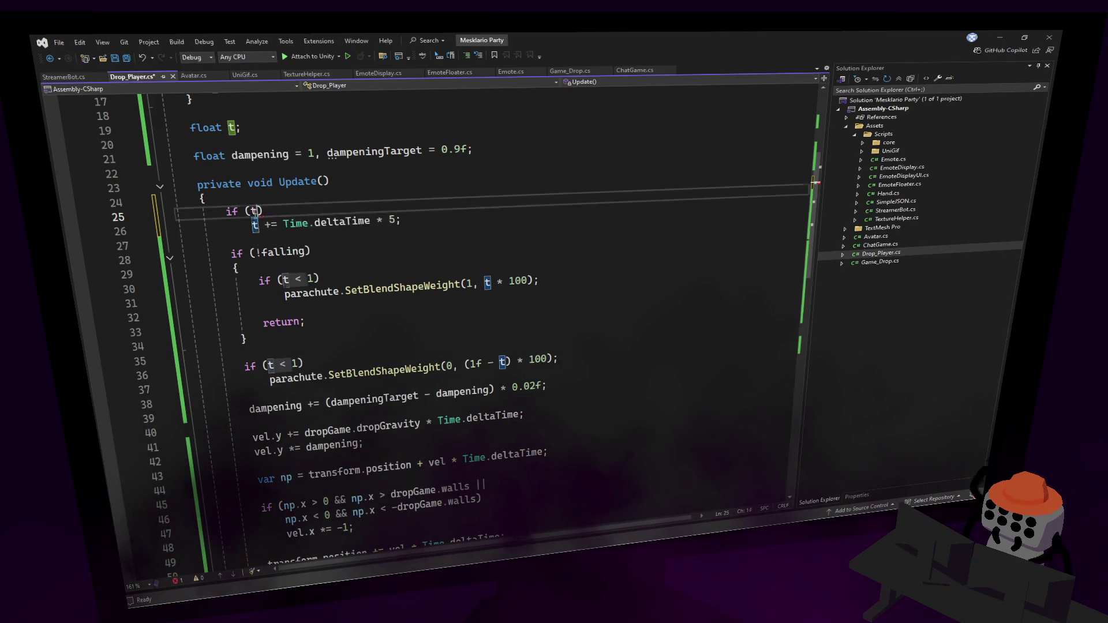
{"action": "type", "text": "transform.po"}
{"action": "key", "text": "Tab"}
{"action": "type", "text": "<"}
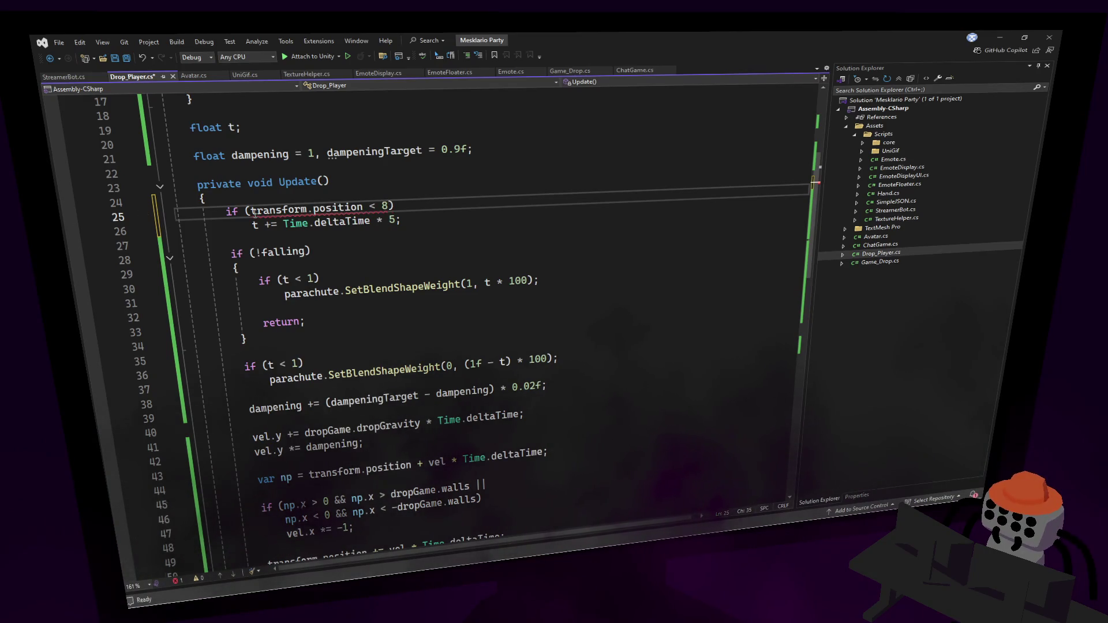
{"action": "left_click", "coordinate": [356, 198]}
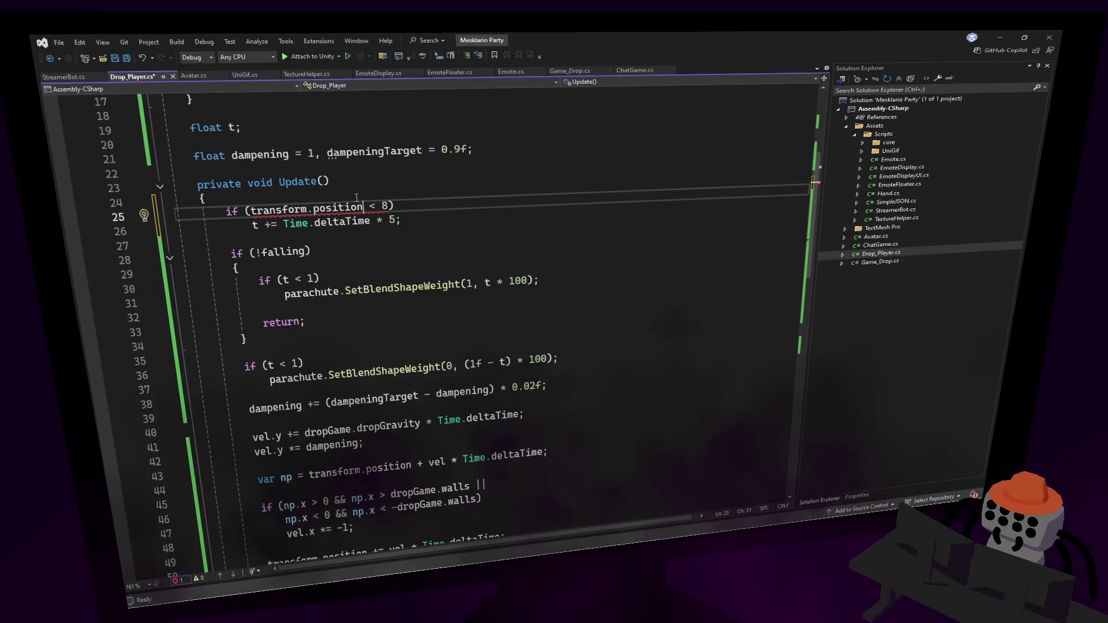
{"action": "type", "text": ".y"}
Put the same y < 8 condition before vel.y *= dampening and save the script.
{"action": "left_click_drag", "start_coordinate": [376, 206], "coordinate": [252, 212]}
{"action": "left_click", "coordinate": [434, 207]}
{"action": "key", "text": "shift+Up"}
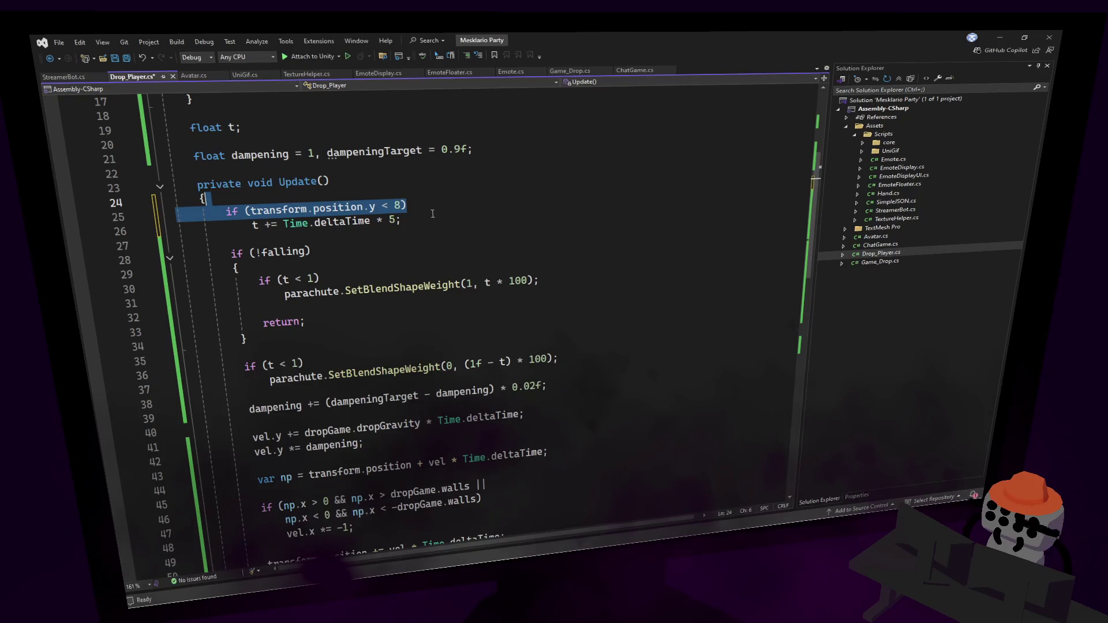
{"action": "key", "text": "ctrl+c"}
{"action": "left_click", "coordinate": [483, 427]}
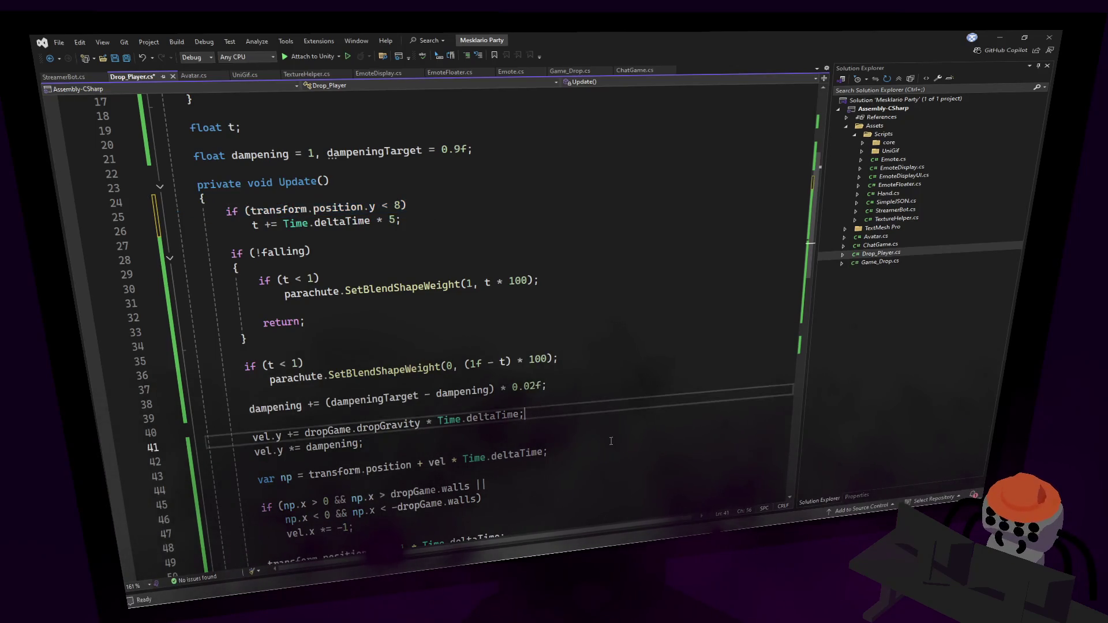
{"action": "key", "text": "Return"}
{"action": "key", "text": "ctrl+v"}
{"action": "key", "text": "Down"}
{"action": "key", "text": "ctrl+s"}
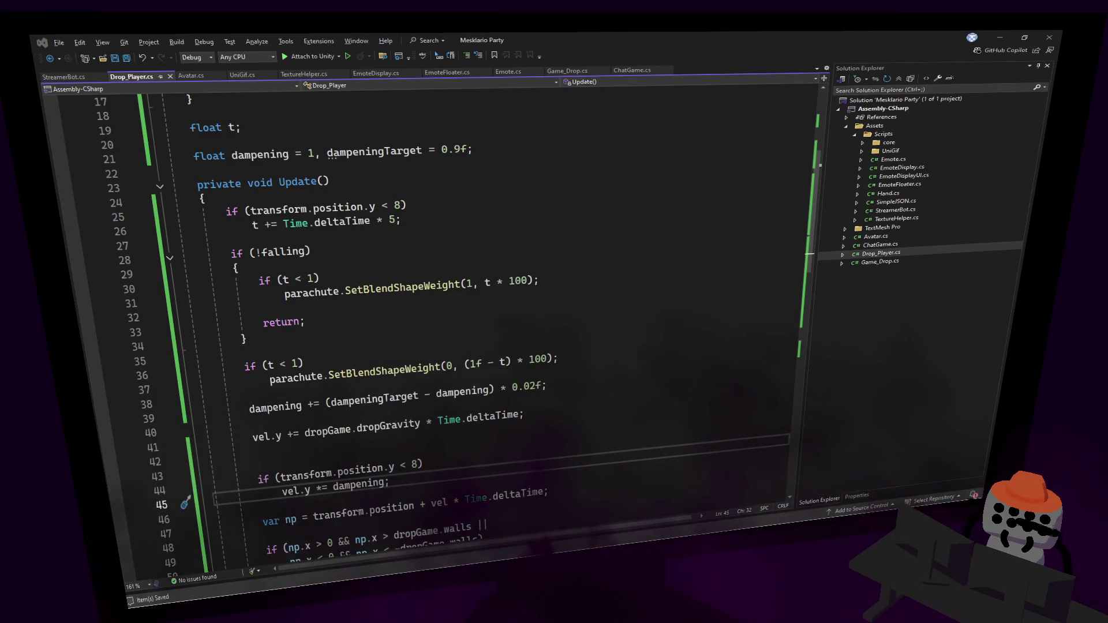
{"action": "key", "text": "alt+Tab"}
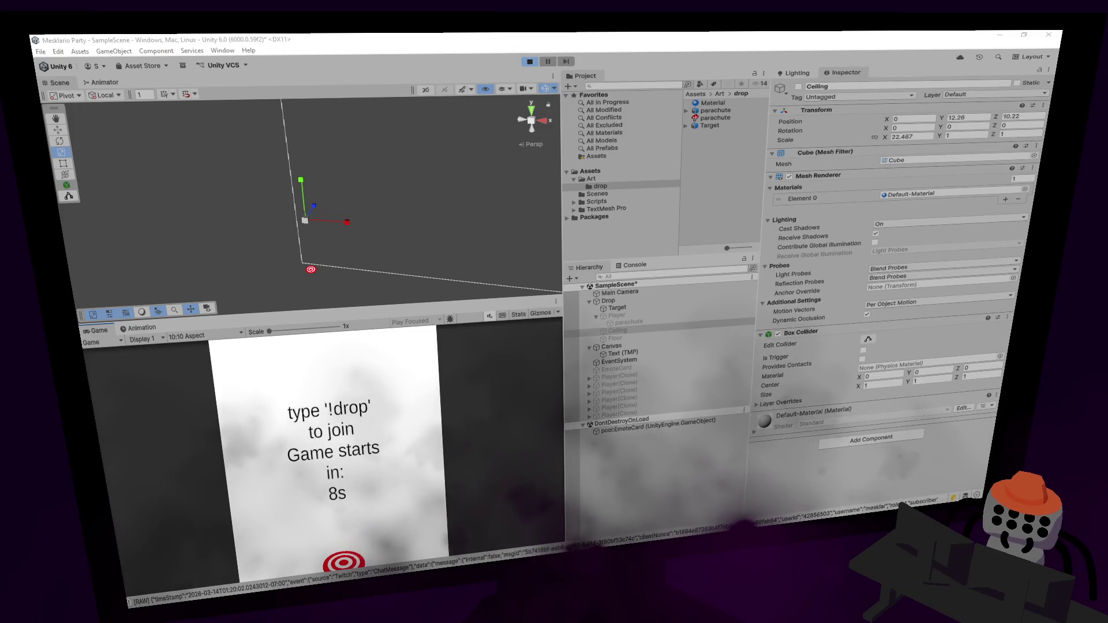
Enlarge the game view, run a drop round in Play mode, then stop it.
{"action": "mouse_move", "coordinate": [449, 321]}
{"action": "left_mouse_down"}
{"action": "mouse_move", "coordinate": [519, 246]}
{"action": "mouse_move", "coordinate": [585, 235]}
{"action": "mouse_move", "coordinate": [529, 208]}
{"action": "mouse_move", "coordinate": [531, 182]}
{"action": "left_mouse_up"}
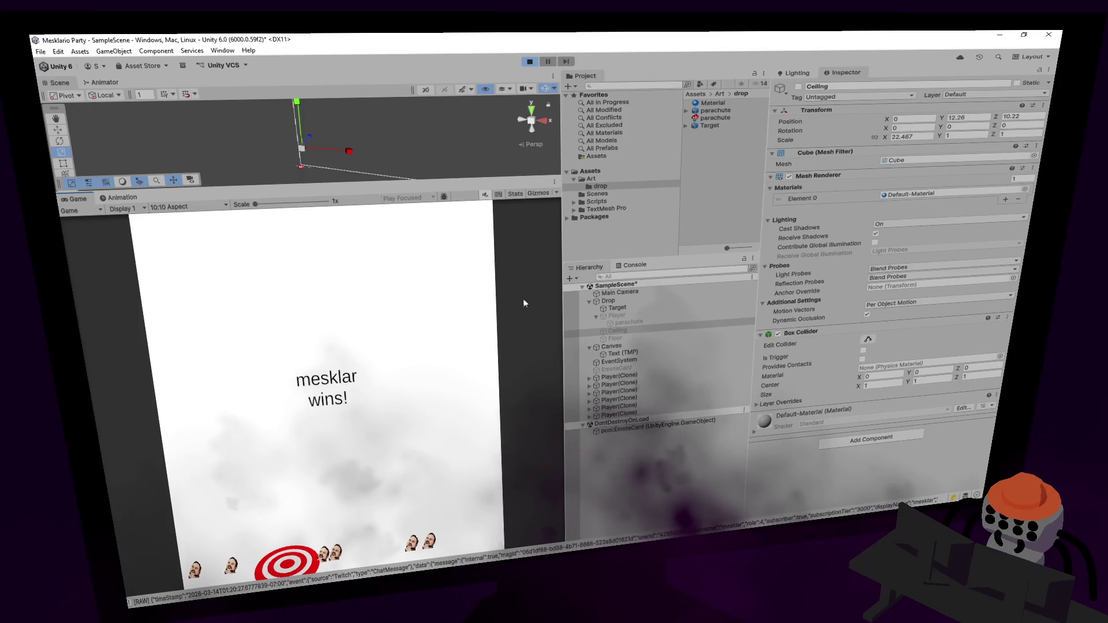
{"action": "left_click", "coordinate": [534, 65]}
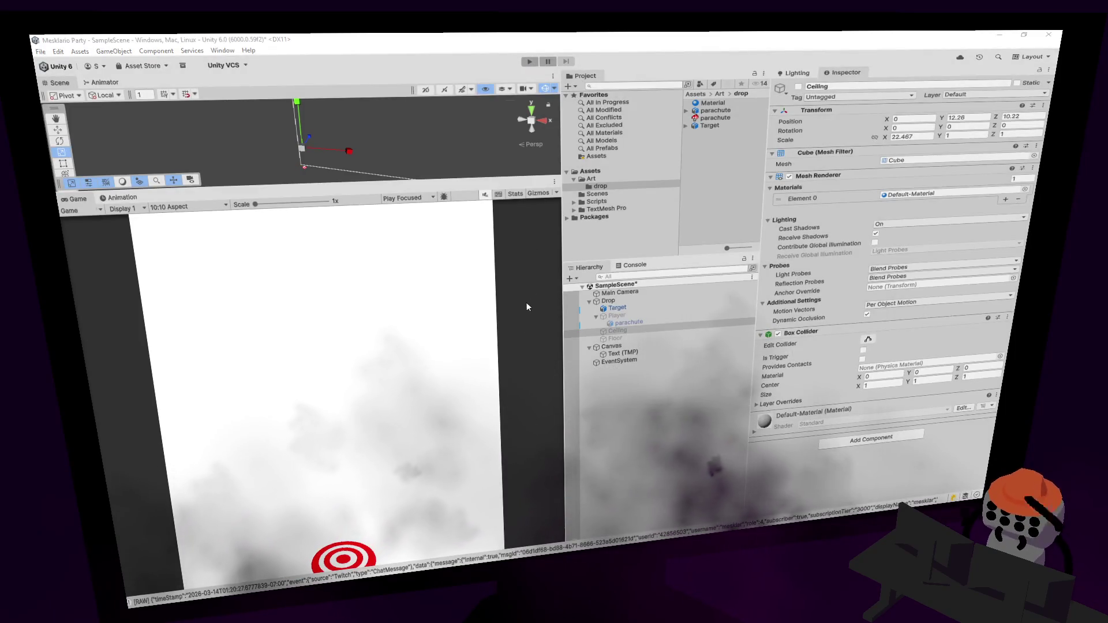
{"action": "key", "text": "alt+Tab"}
{"action": "left_click", "coordinate": [493, 351]}
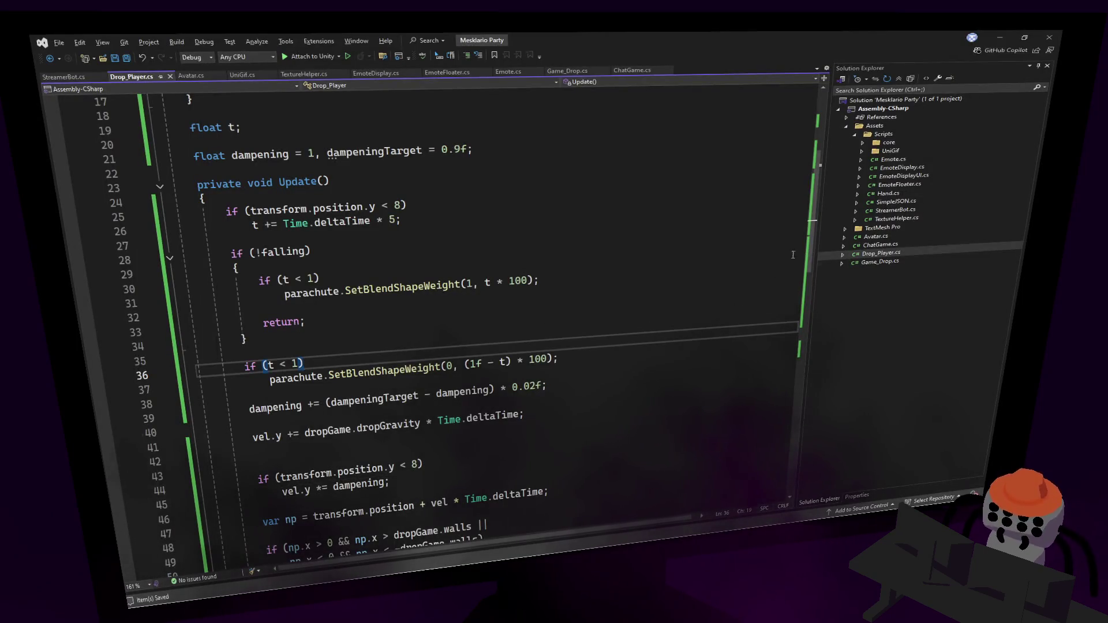
Change the dampening easing factor from 0.02f back to 0.1f.
{"action": "left_click_drag", "start_coordinate": [814, 245], "coordinate": [807, 183]}
{"action": "left_click", "coordinate": [678, 232]}
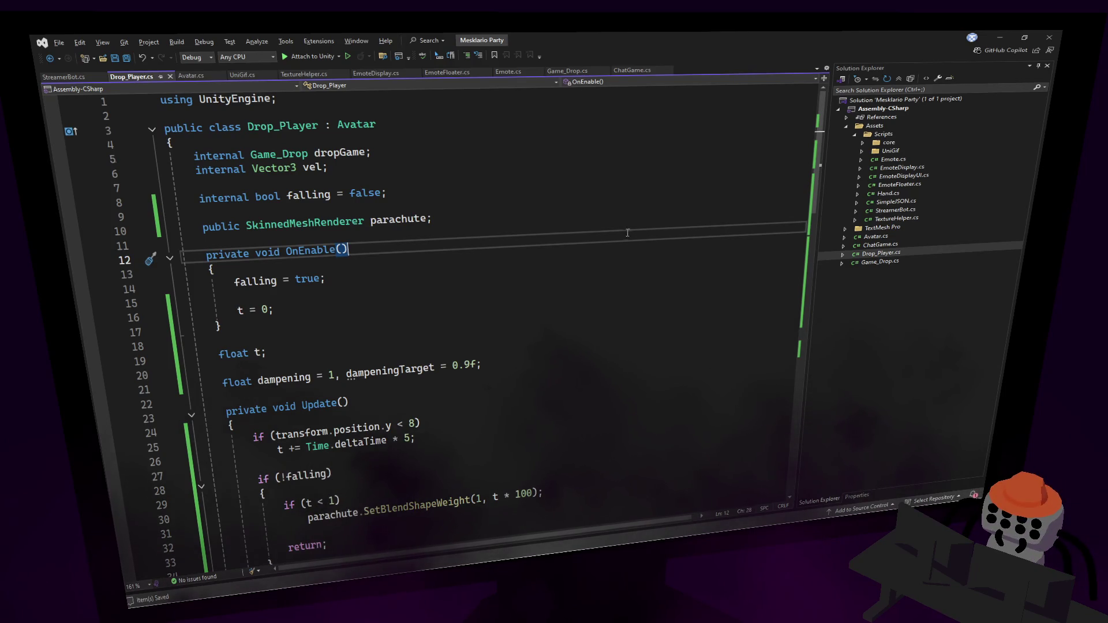
{"action": "scroll", "coordinate": [440, 307], "scroll_direction": "down", "scroll_amount": 8}
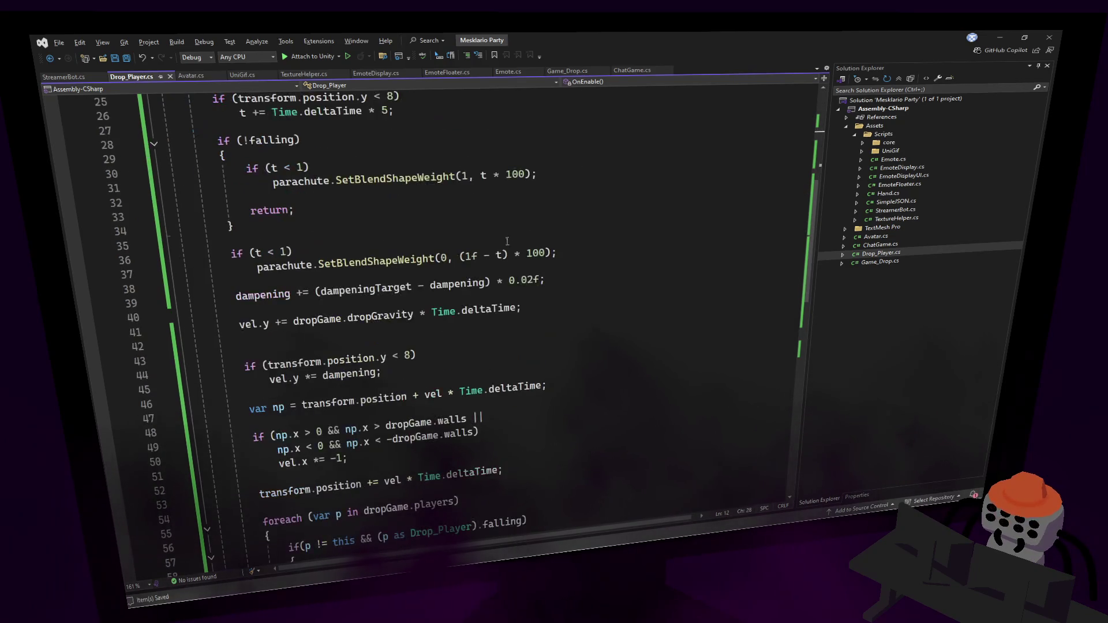
{"action": "left_click", "coordinate": [511, 238]}
{"action": "left_click_drag", "start_coordinate": [534, 279], "coordinate": [522, 280]}
{"action": "type", "text": "1"}
{"action": "key", "text": "Up"}
{"action": "key", "text": "Up"}
{"action": "key", "text": "Up"}
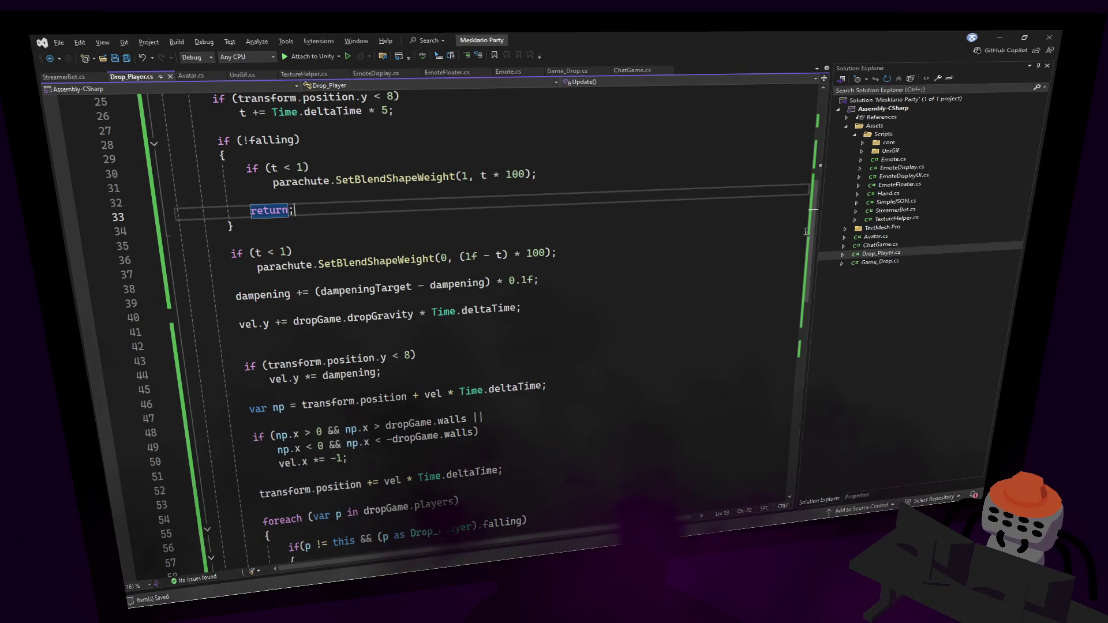
Review the vel and parachute field declarations at the top of Drop_Player.cs, then return to Unity.
{"action": "scroll", "coordinate": [471, 236], "scroll_direction": "up", "scroll_amount": 5}
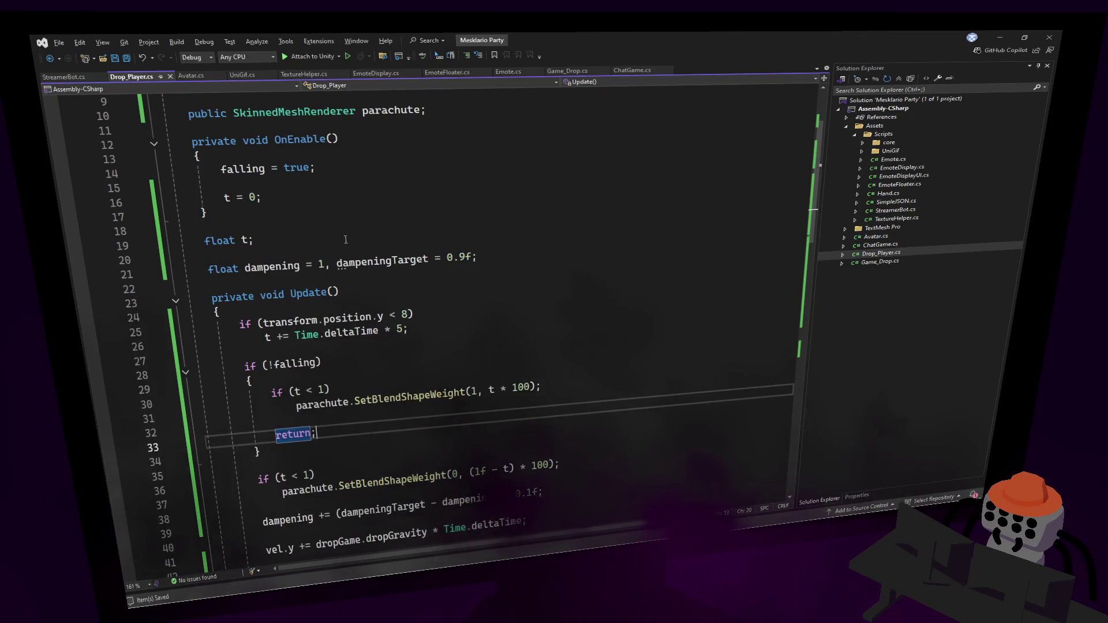
{"action": "scroll", "coordinate": [376, 235], "scroll_direction": "up", "scroll_amount": 1}
{"action": "scroll", "coordinate": [818, 106], "scroll_direction": "up", "scroll_amount": 2}
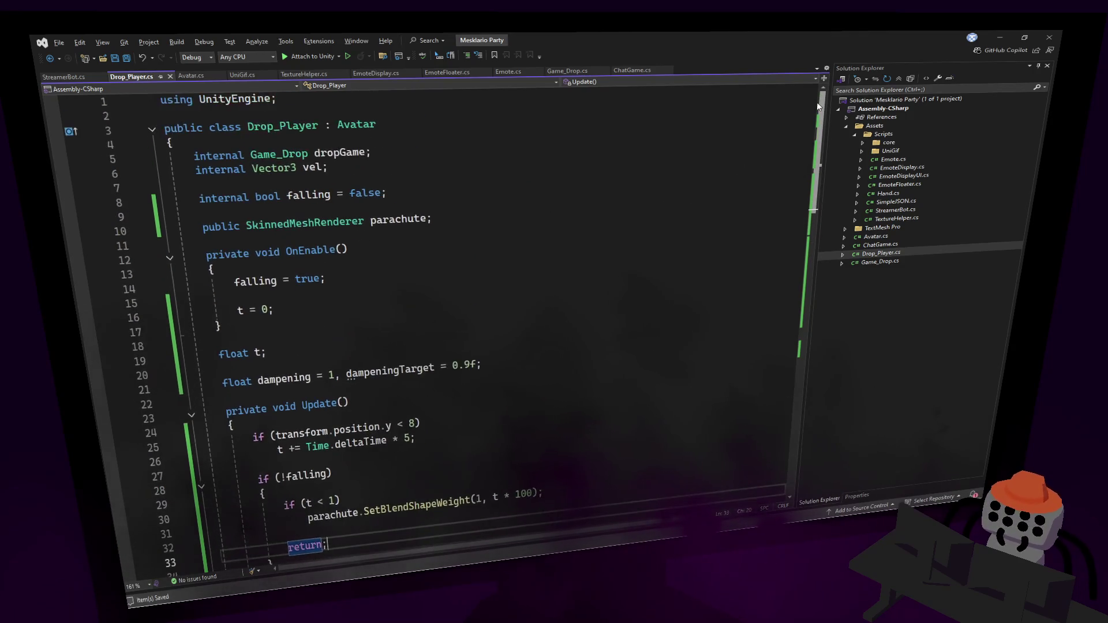
{"action": "scroll", "coordinate": [814, 110], "scroll_direction": "down", "scroll_amount": 1}
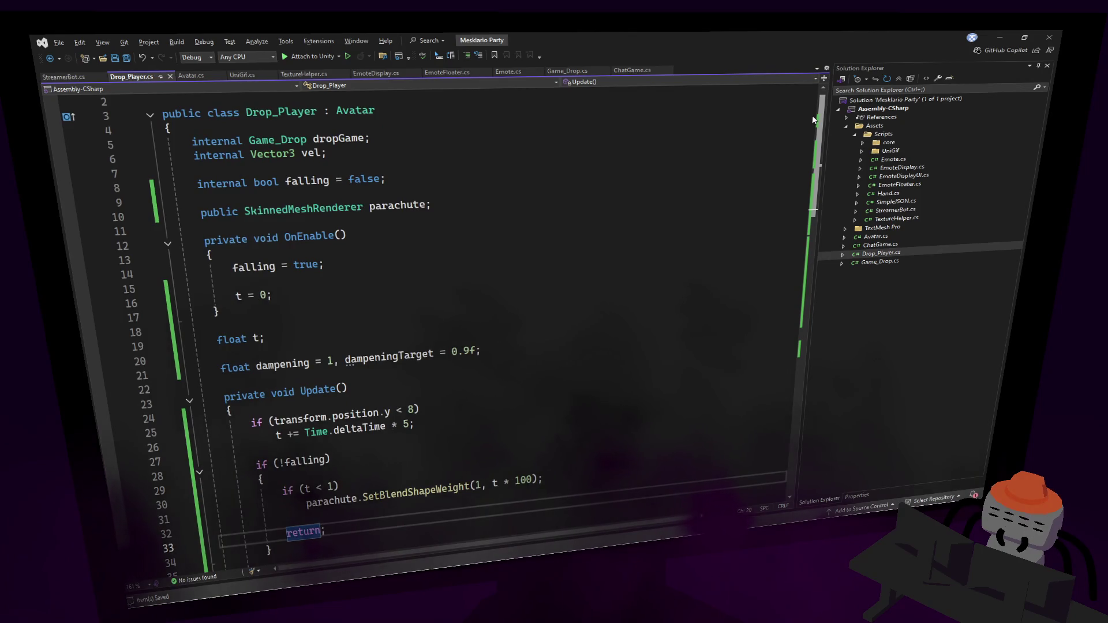
{"action": "mouse_move", "coordinate": [812, 115]}
{"action": "left_mouse_down"}
{"action": "mouse_move", "coordinate": [814, 167]}
{"action": "mouse_move", "coordinate": [814, 107]}
{"action": "left_mouse_up"}
{"action": "left_click", "coordinate": [662, 188]}
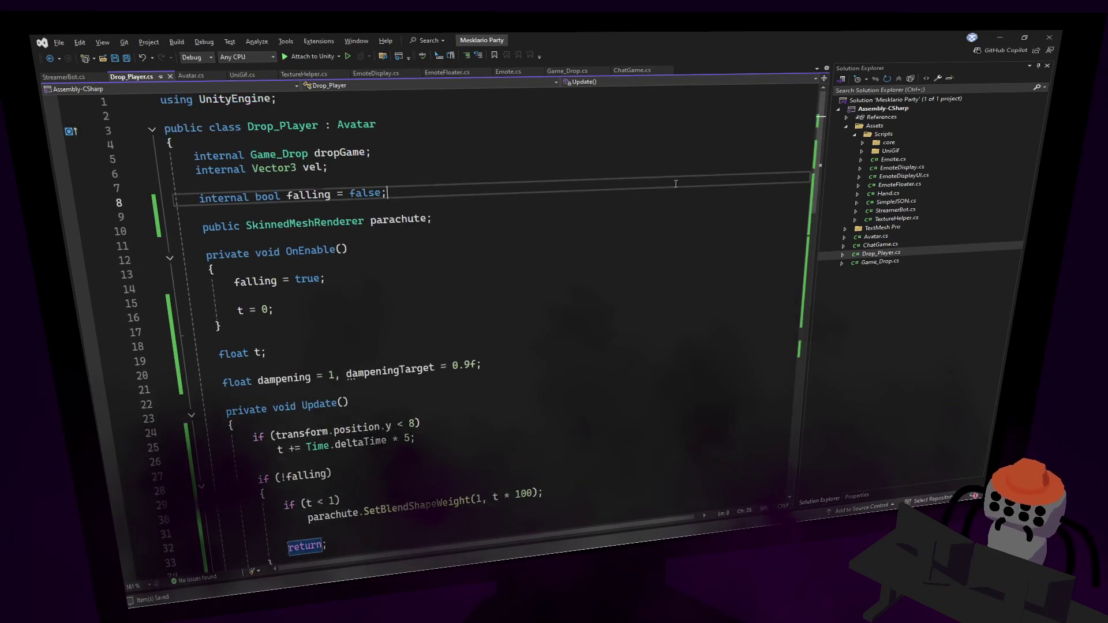
{"action": "left_click", "coordinate": [662, 159]}
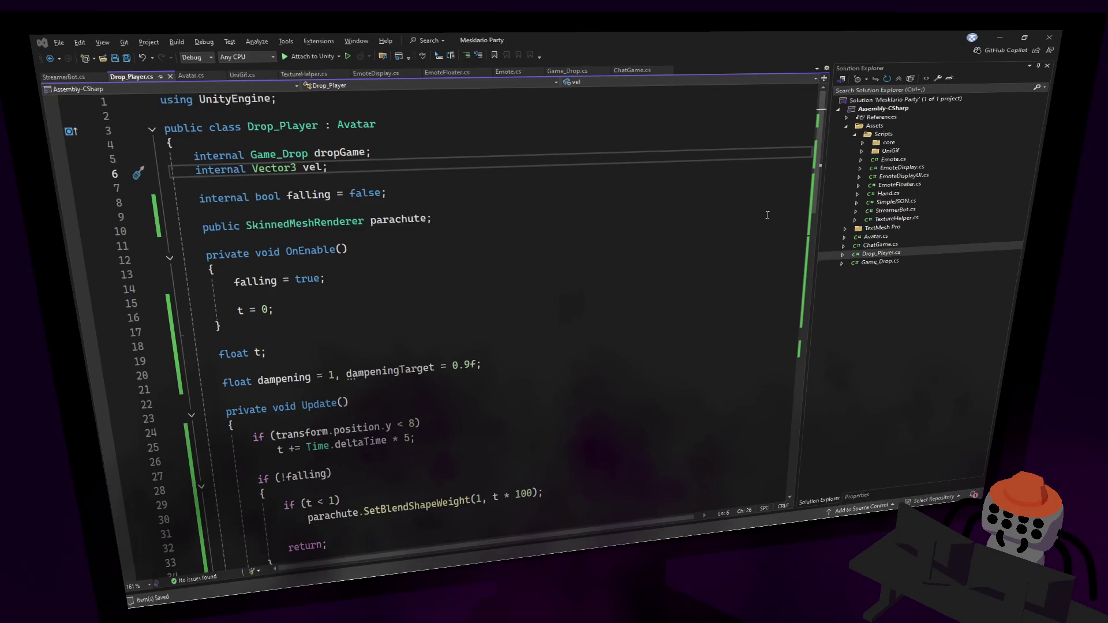
{"action": "left_click", "coordinate": [618, 213]}
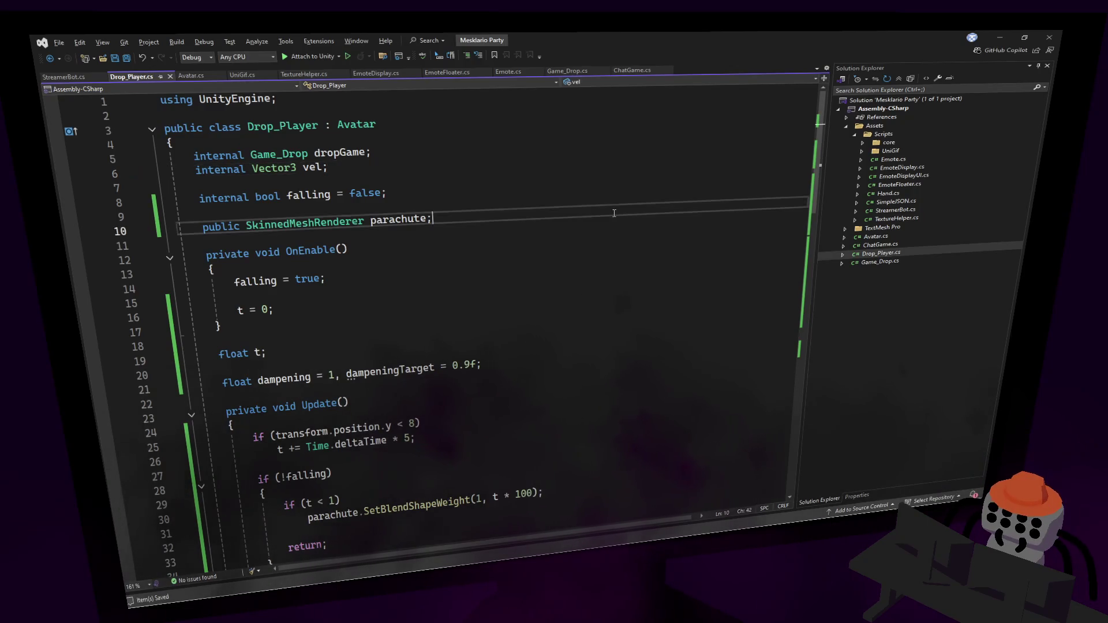
{"action": "key", "text": "alt+Tab"}
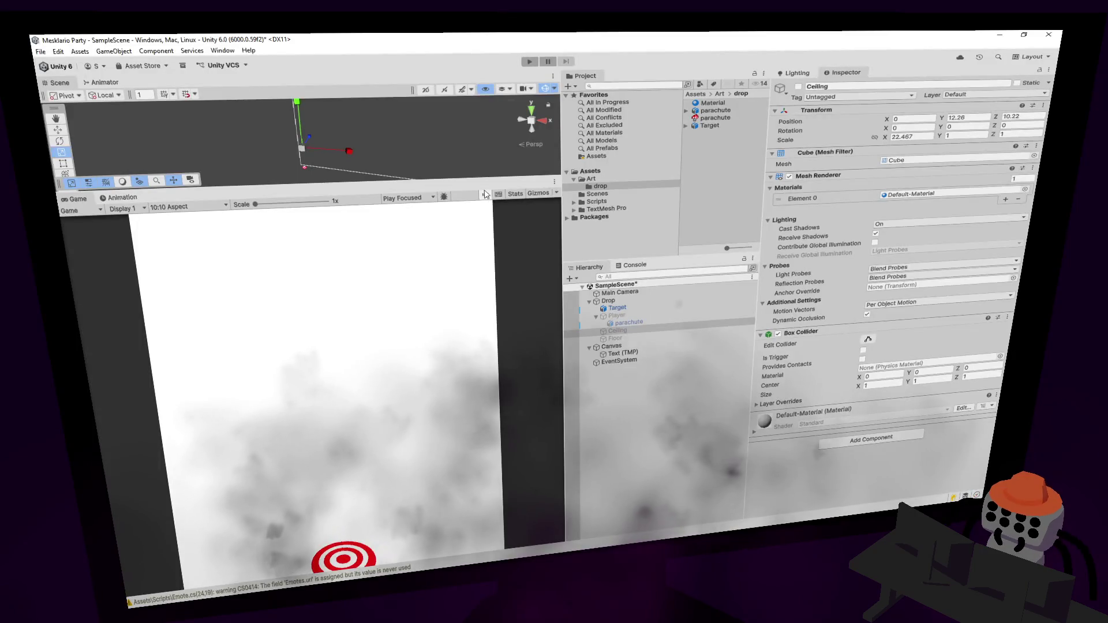
Create a new script named GameManager and attach it to Main Camera via Add Component.
{"action": "left_click", "coordinate": [620, 293]}
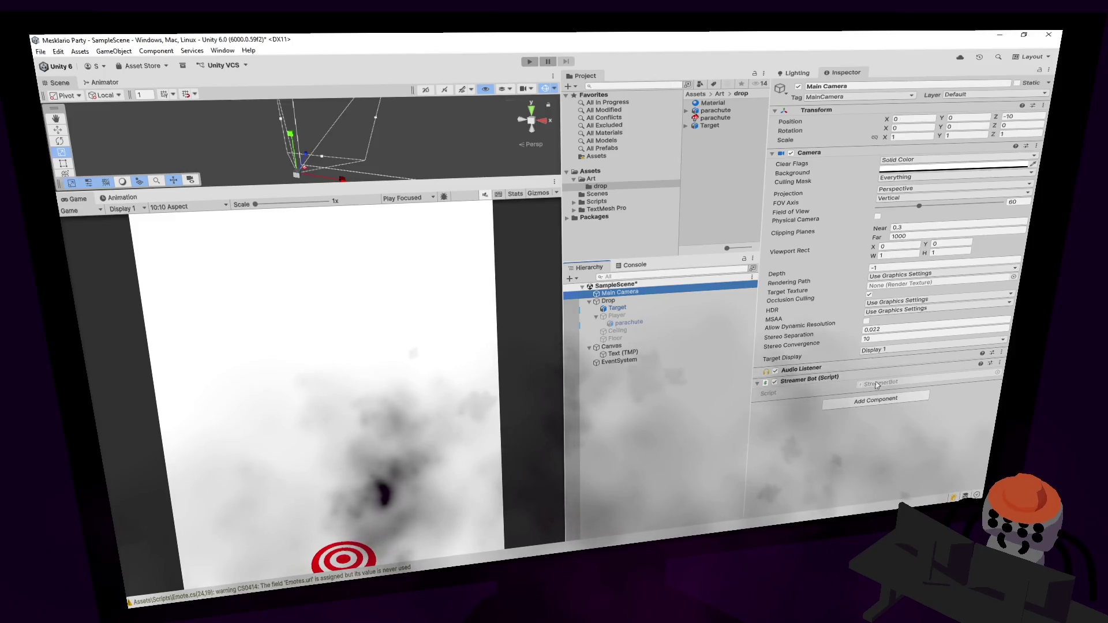
{"action": "left_click", "coordinate": [874, 400]}
{"action": "type", "text": "Game"}
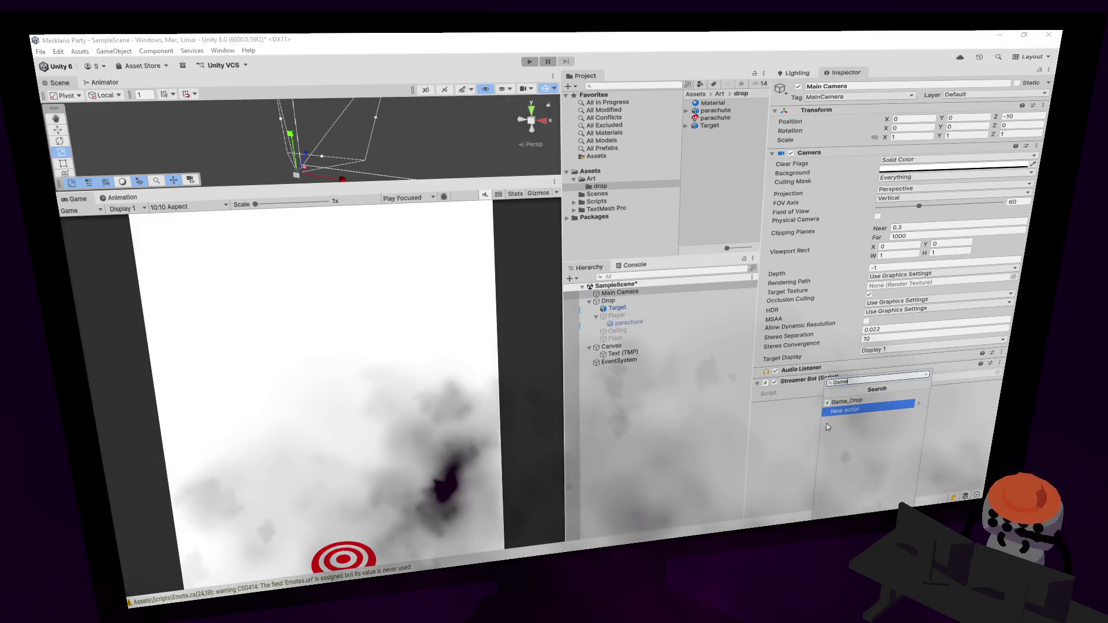
{"action": "type", "text": "Manager"}
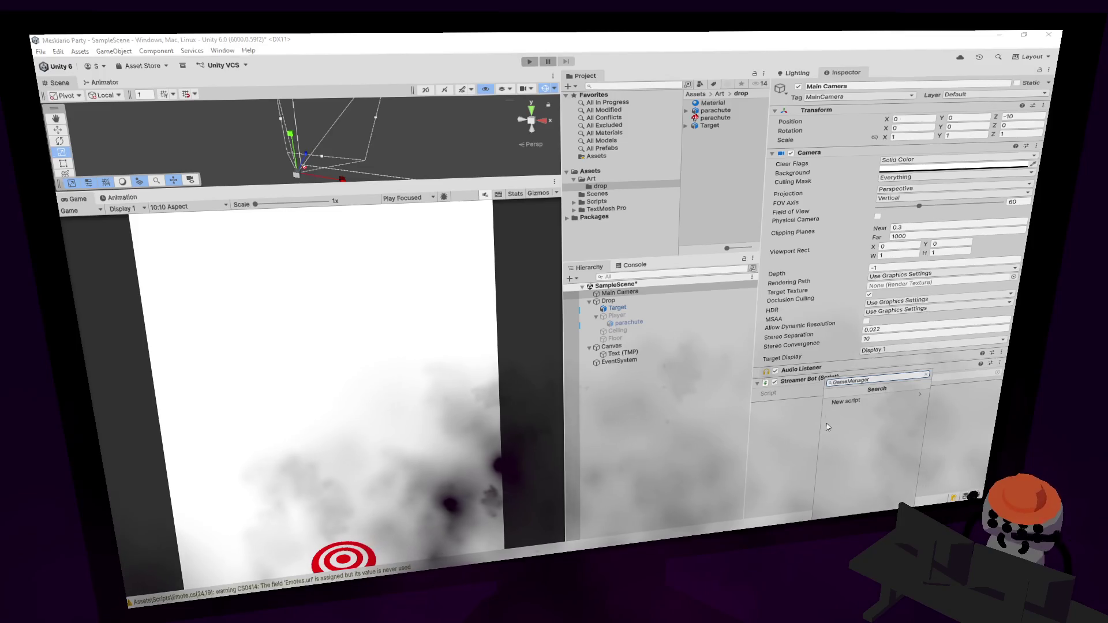
{"action": "left_click", "coordinate": [846, 401]}
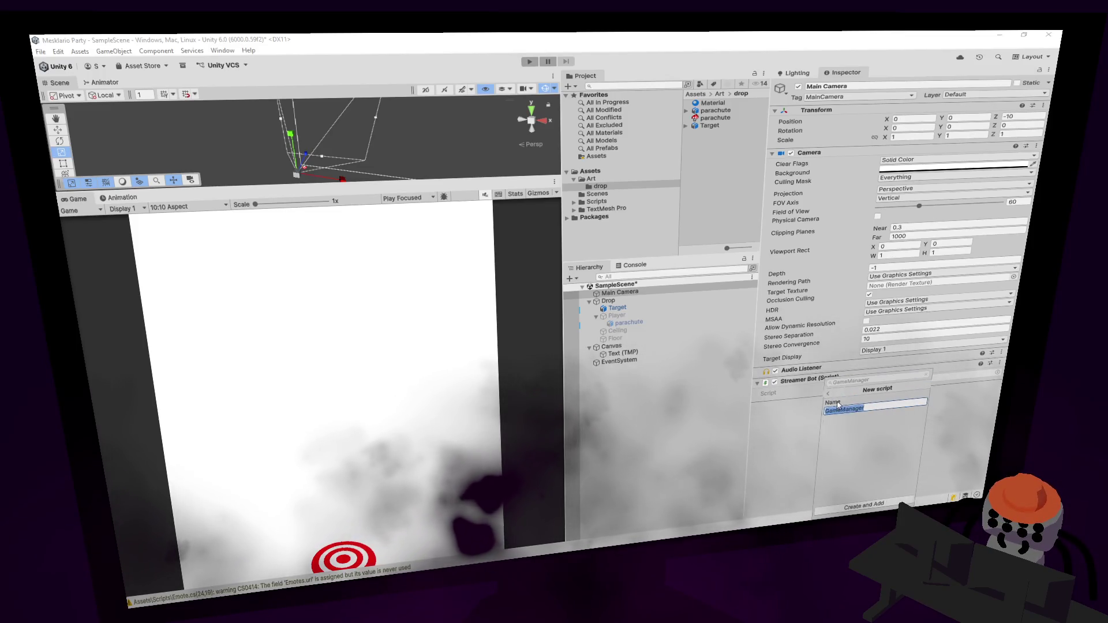
{"action": "left_click", "coordinate": [848, 509]}
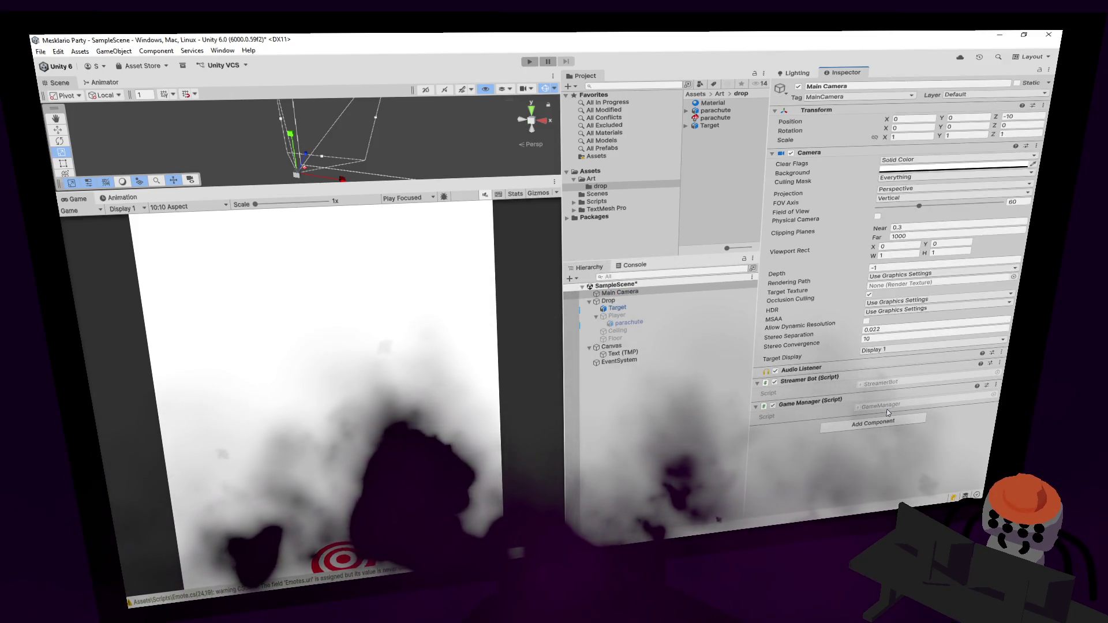
Open GameManager.cs and delete its auto-generated comment lines.
{"action": "double_click", "coordinate": [878, 405]}
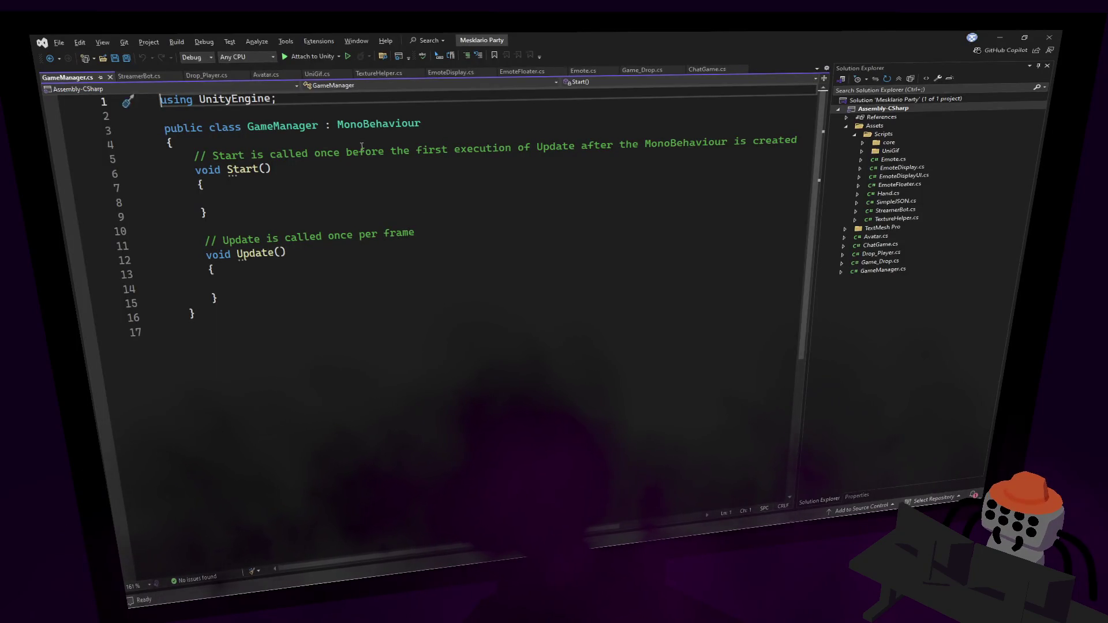
{"action": "left_click", "coordinate": [362, 148]}
{"action": "key", "text": "ctrl+x"}
{"action": "left_click", "coordinate": [311, 222]}
{"action": "key", "text": "ctrl+x"}
{"action": "left_click", "coordinate": [331, 138]}
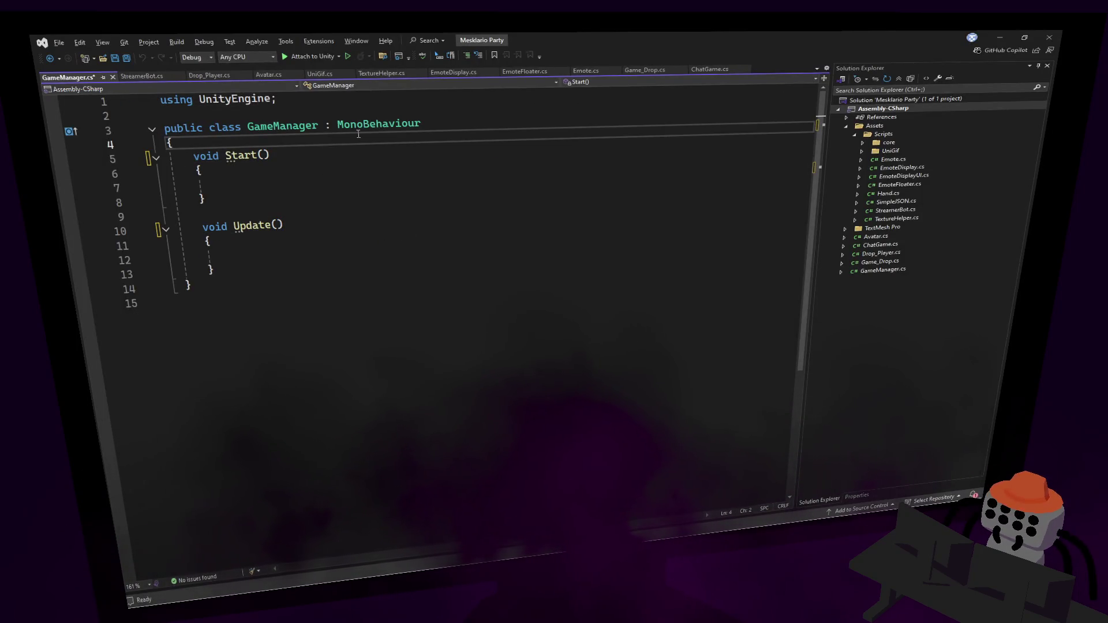
Declare a public ChatGame[] chatGames field and delete the Start method.
{"action": "key", "text": "Return"}
{"action": "key", "text": "Return"}
{"action": "key", "text": "Return"}
{"action": "key", "text": "Up"}
{"action": "key", "text": "Up"}
{"action": "type", "text": "public GameObject chatGames"}
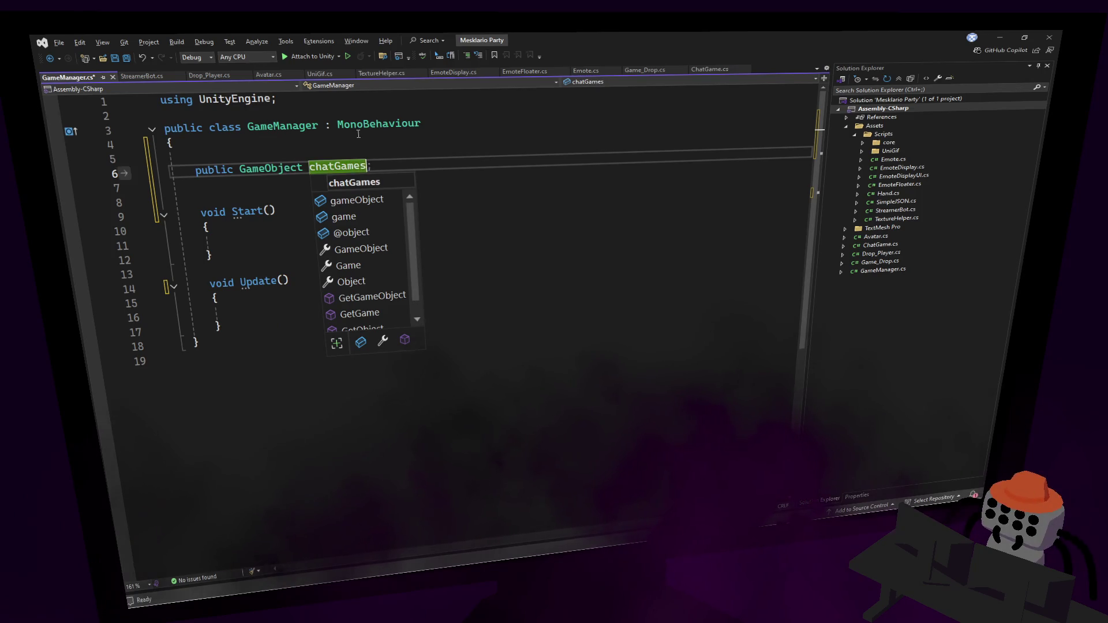
{"action": "type", "text": ";"}
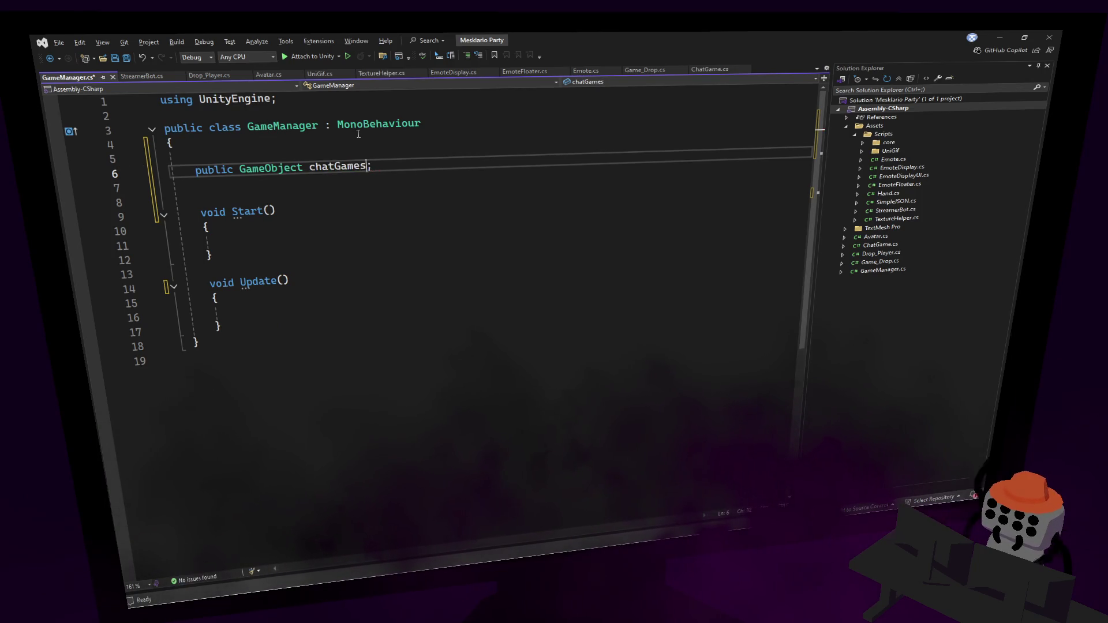
{"action": "key", "text": "Left"}
{"action": "type", "text": "[]"}
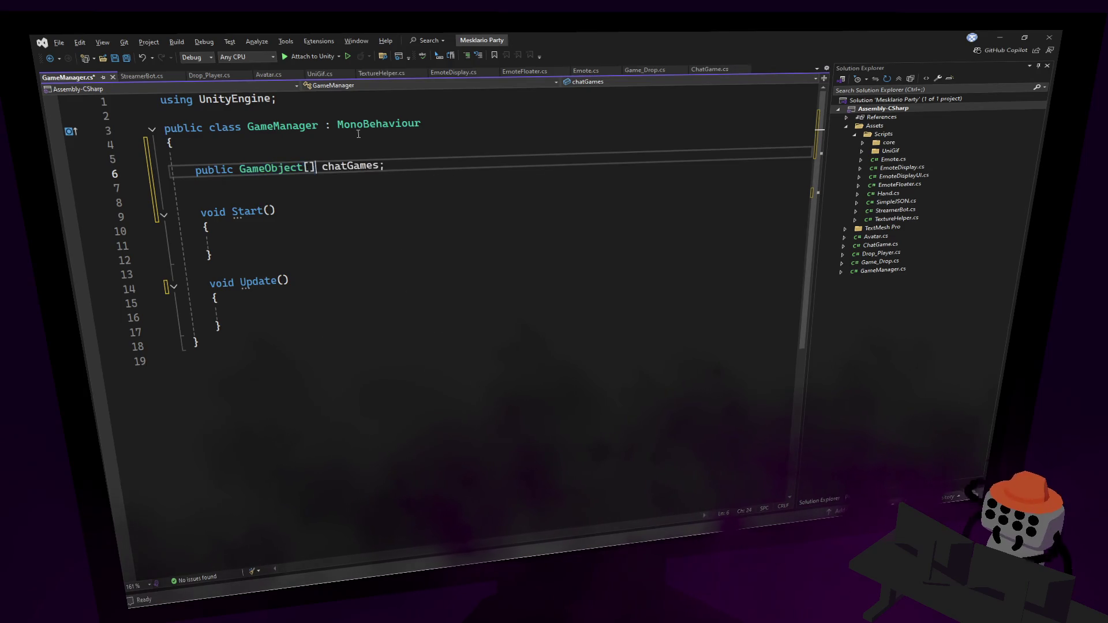
{"action": "double_click", "coordinate": [247, 168]}
{"action": "key", "text": "BackSpace"}
{"action": "type", "text": "ChatG"}
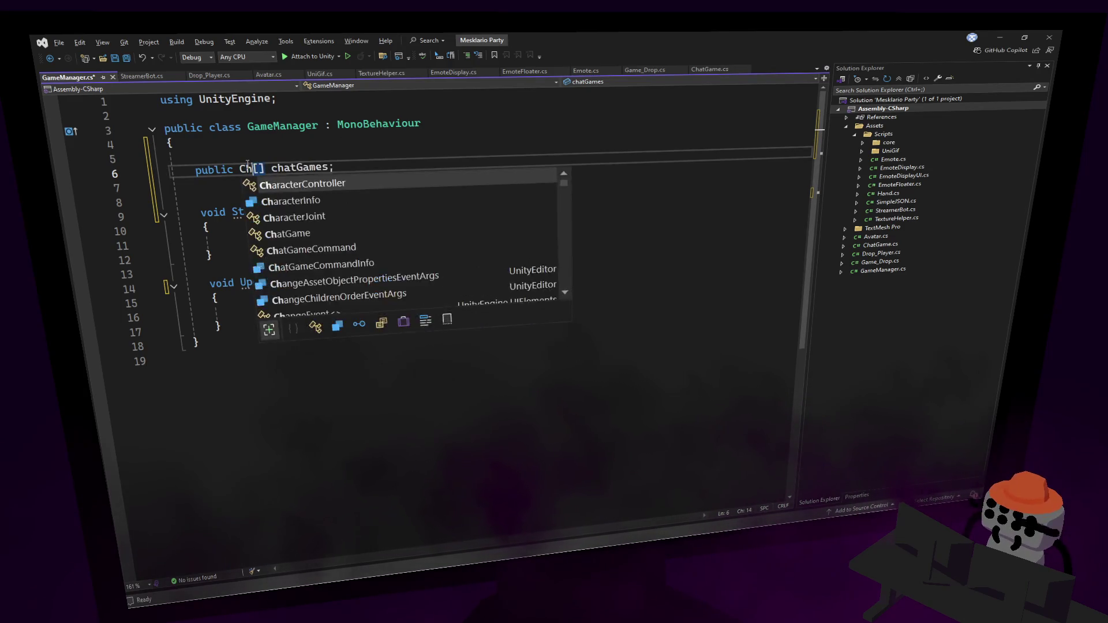
{"action": "key", "text": "Tab"}
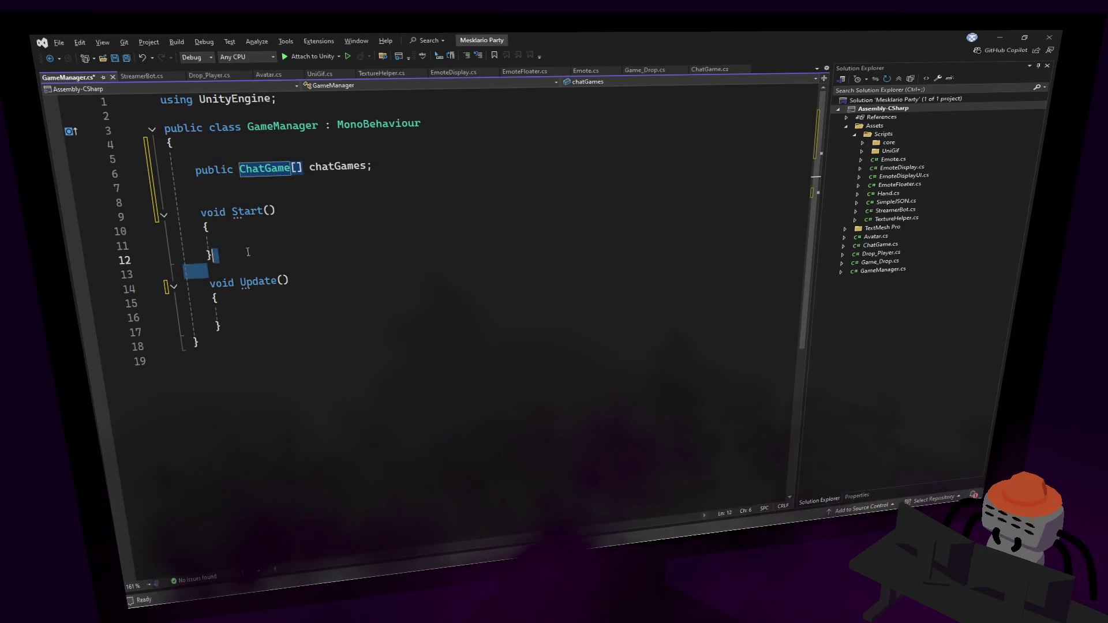
{"action": "left_click_drag", "start_coordinate": [212, 255], "coordinate": [173, 186]}
{"action": "key", "text": "Delete"}
Add an empty public void StartNewChatGame() method below Update and save.
{"action": "left_click", "coordinate": [266, 231]}
{"action": "key", "text": "Down"}
{"action": "key", "text": "End"}
{"action": "key", "text": "Return"}
{"action": "key", "text": "Return"}
{"action": "type", "text": "public void "}
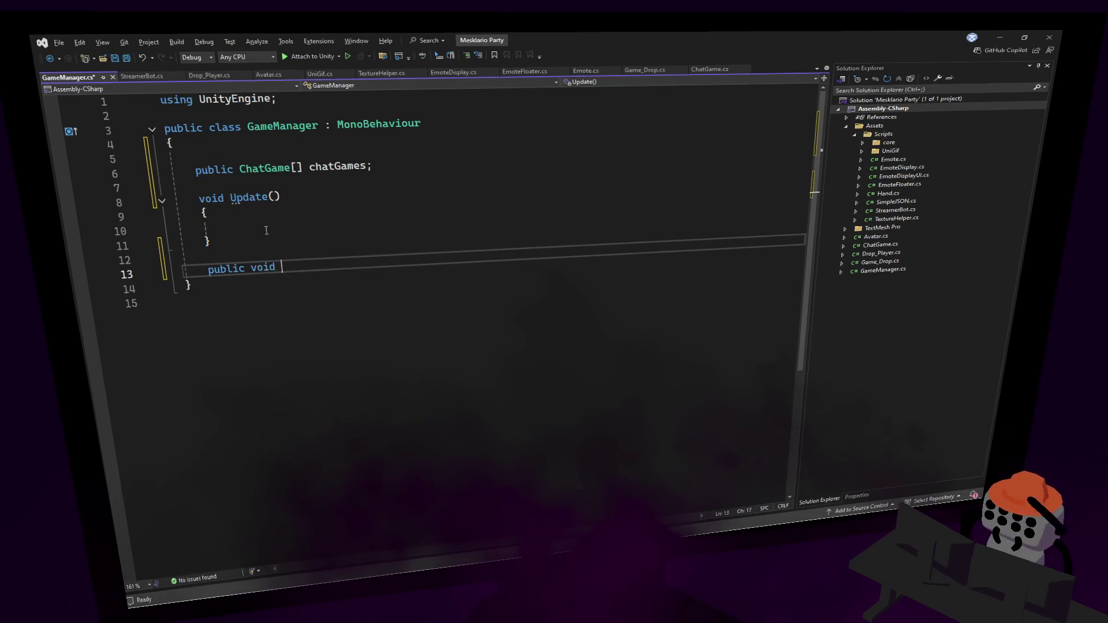
{"action": "type", "text": "StartChatG"}
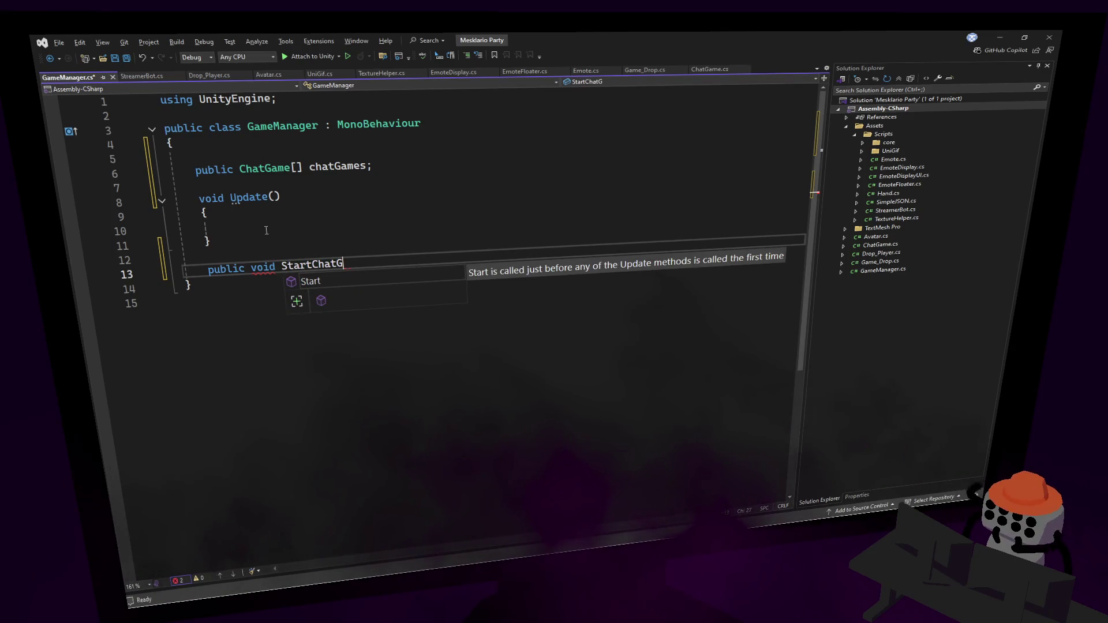
{"action": "type", "text": "ame)"}
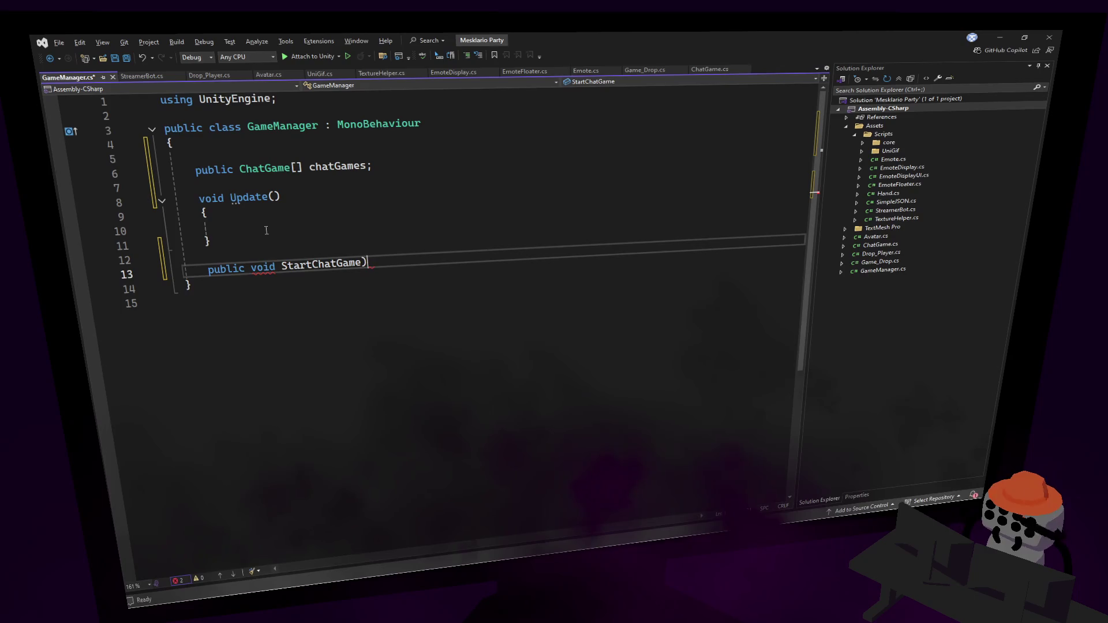
{"action": "key", "text": "BackSpace"}
{"action": "key", "text": "BackSpace"}
{"action": "key", "text": "BackSpace"}
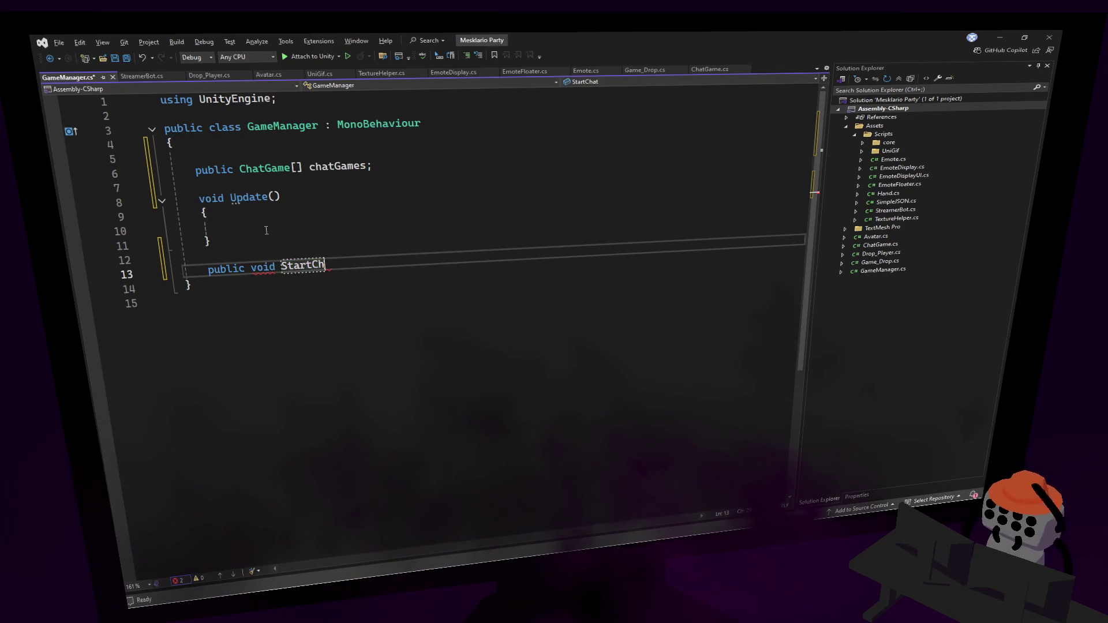
{"action": "type", "text": "NewChatGae"}
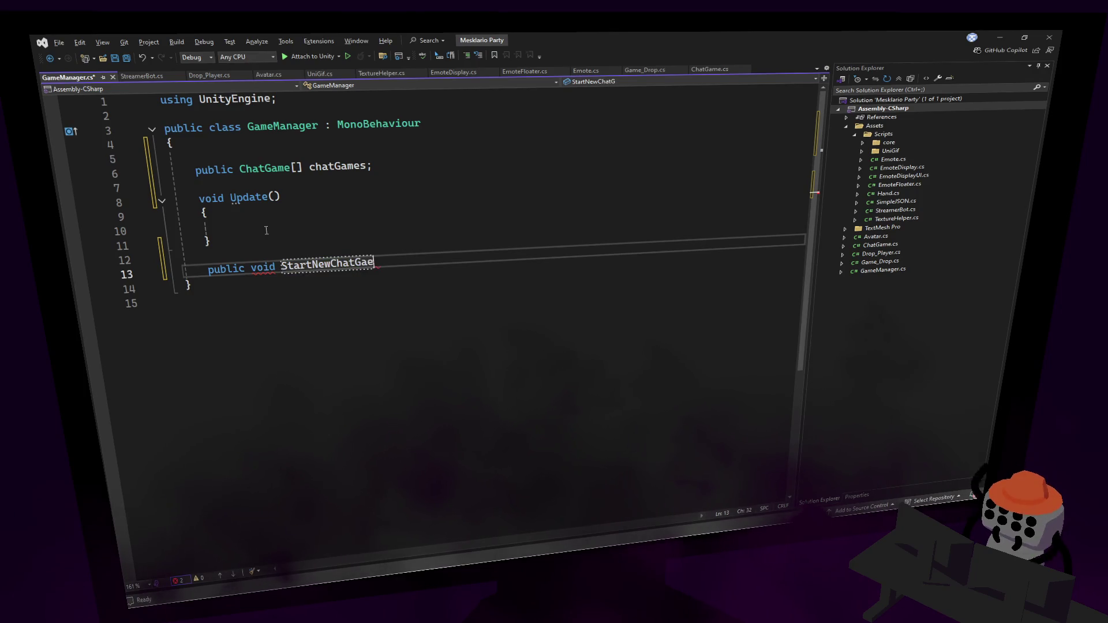
{"action": "key", "text": "BackSpace"}
{"action": "type", "text": "me("}
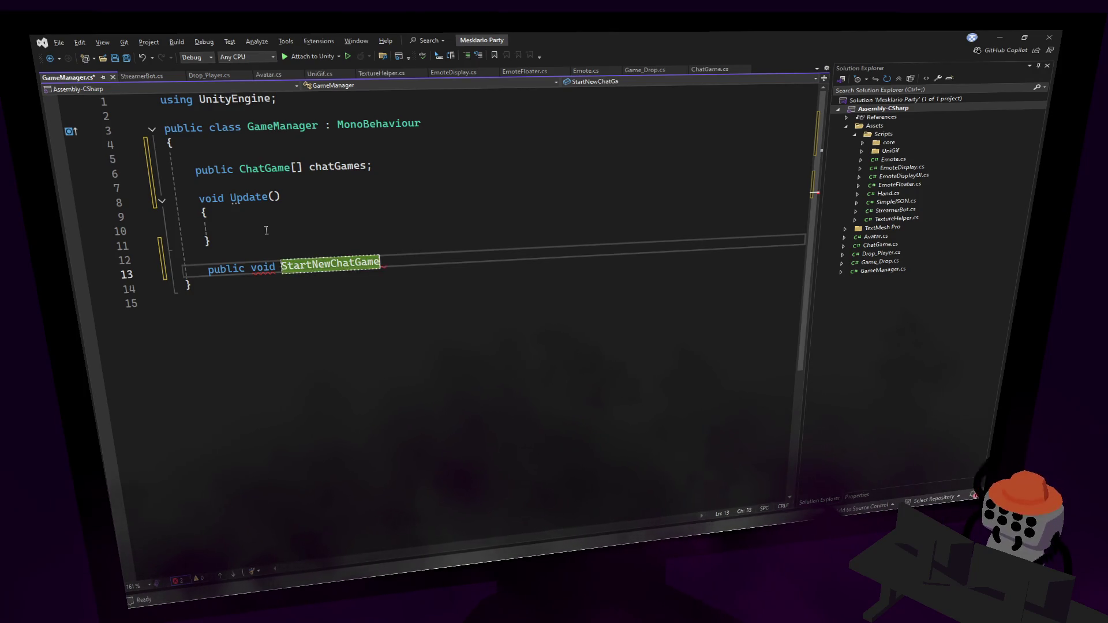
{"action": "type", "text": ")"}
{"action": "key", "text": "Return"}
{"action": "type", "text": "{"}
{"action": "key", "text": "Return"}
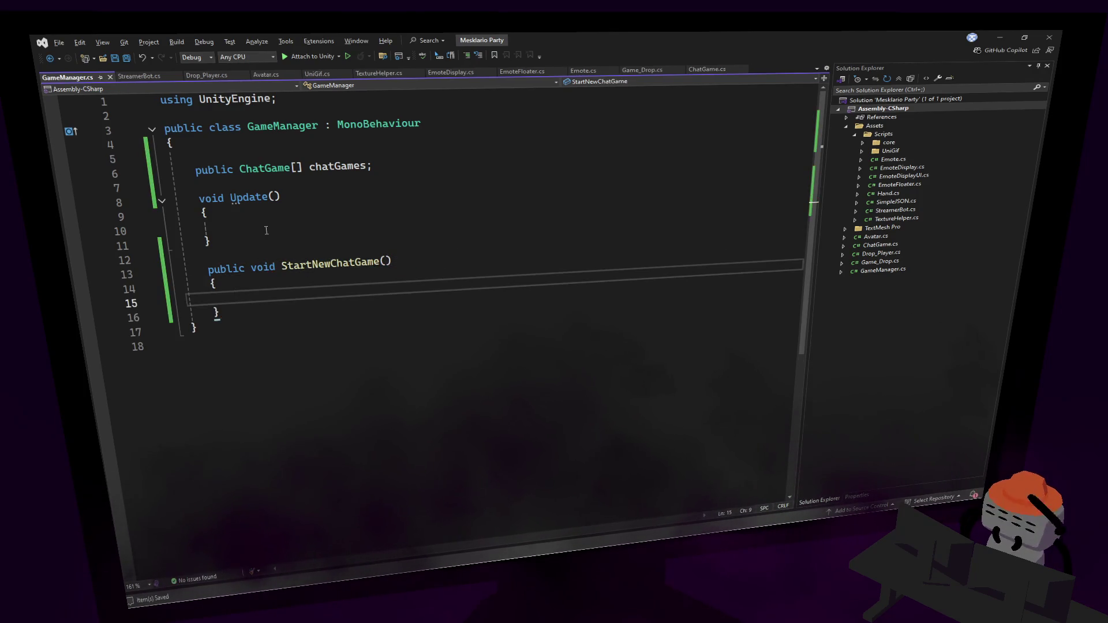
{"action": "key", "text": "ctrl+s"}
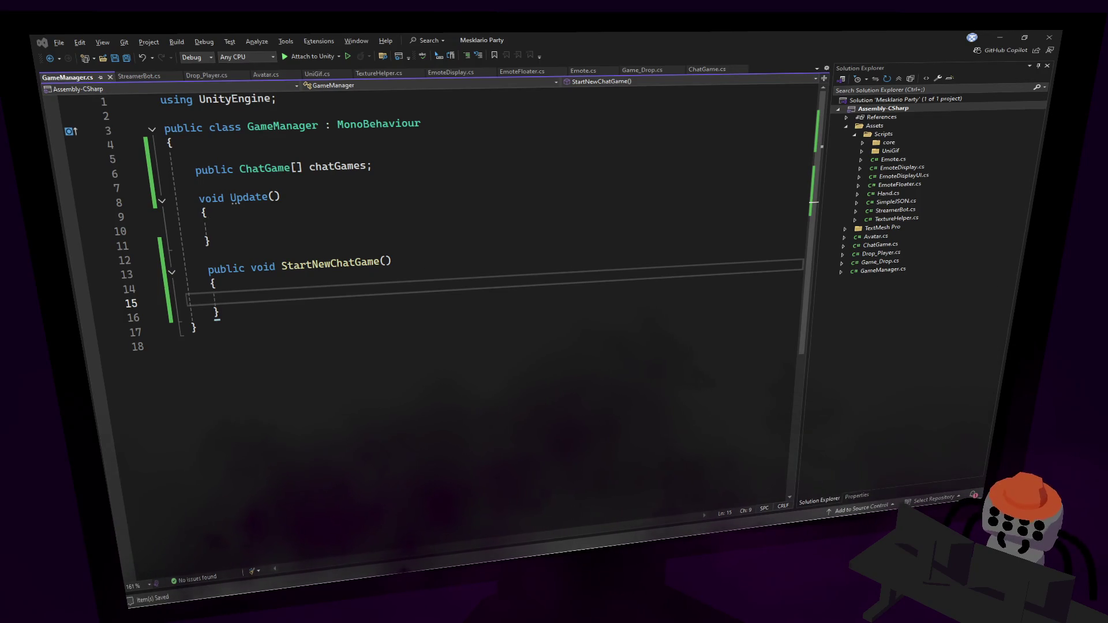
In Update, call StartNewChatGame() when Input.GetKeyDown(KeyCode.R) is true.
{"action": "double_click", "coordinate": [351, 262]}
{"action": "left_click", "coordinate": [314, 232]}
{"action": "left_click", "coordinate": [348, 192]}
{"action": "key", "text": "Down"}
{"action": "key", "text": "Down"}
{"action": "type", "text": "if()"}
{"action": "type", "text": "nput.get"}
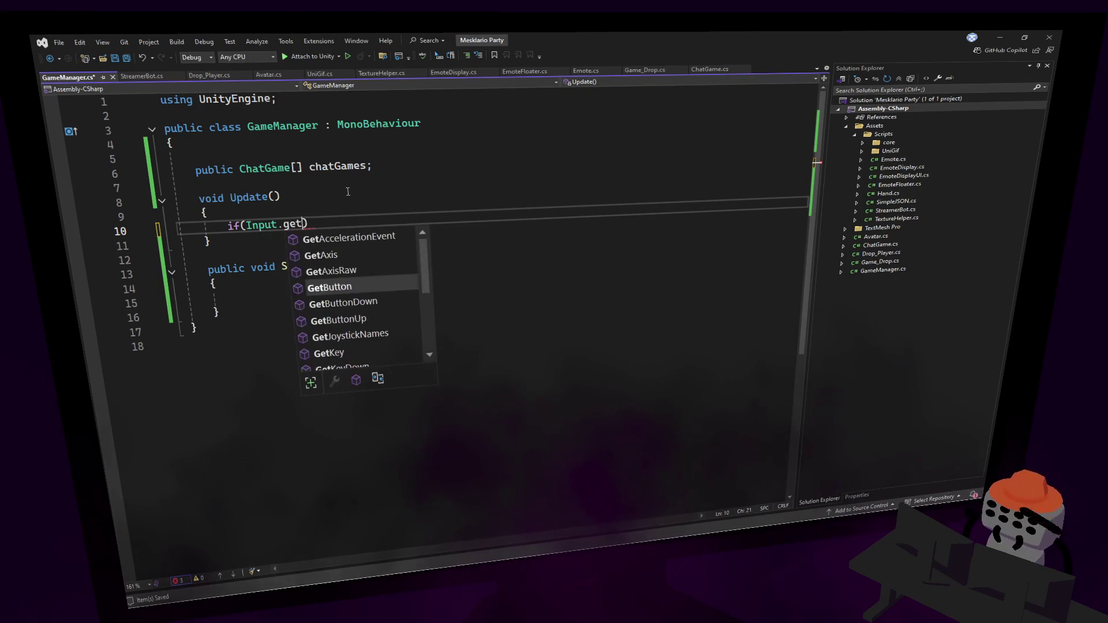
{"action": "type", "text": "kd"}
{"action": "key", "text": "Tab"}
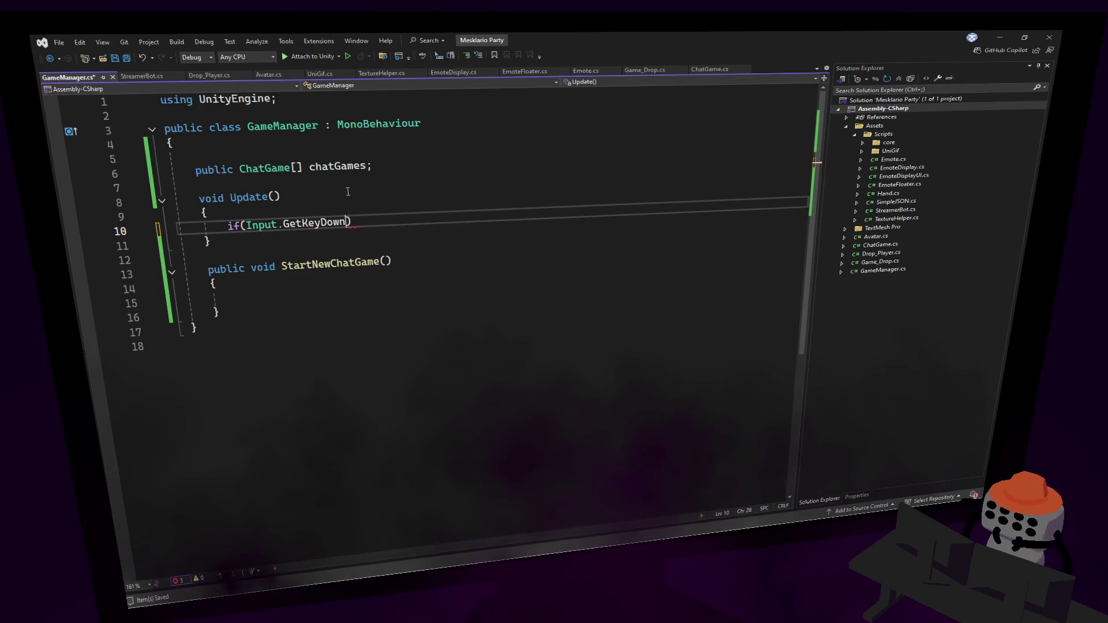
{"action": "type", "text": "keyco"}
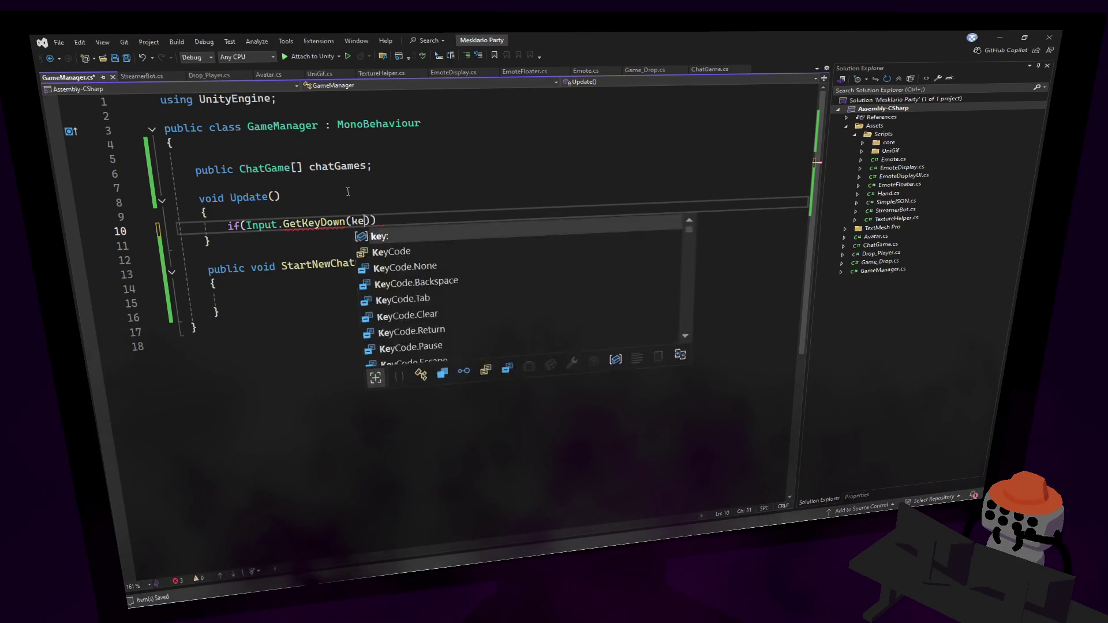
{"action": "type", "text": ".R"}
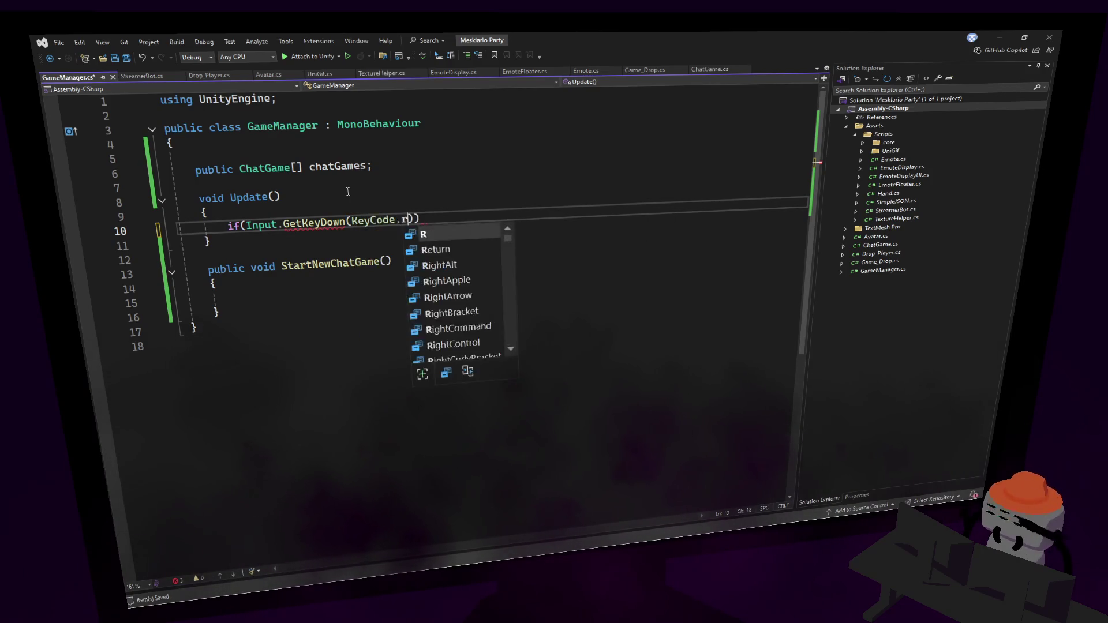
{"action": "key", "text": "Escape"}
{"action": "type", "text": "{"}
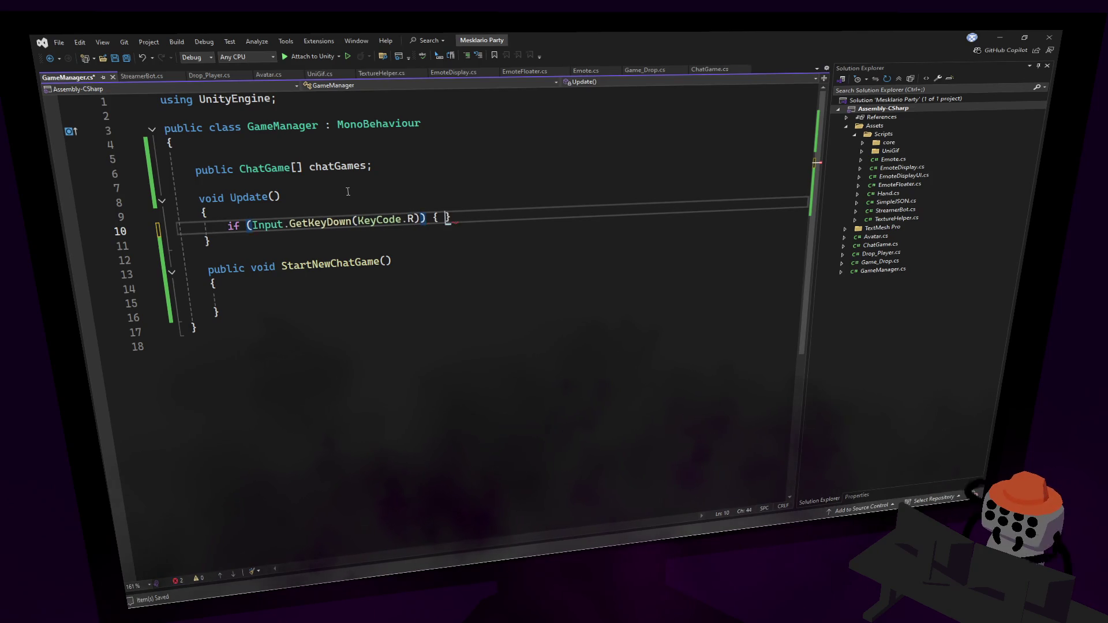
{"action": "key", "text": "Return"}
{"action": "type", "text": "StartNewChatGame()"}
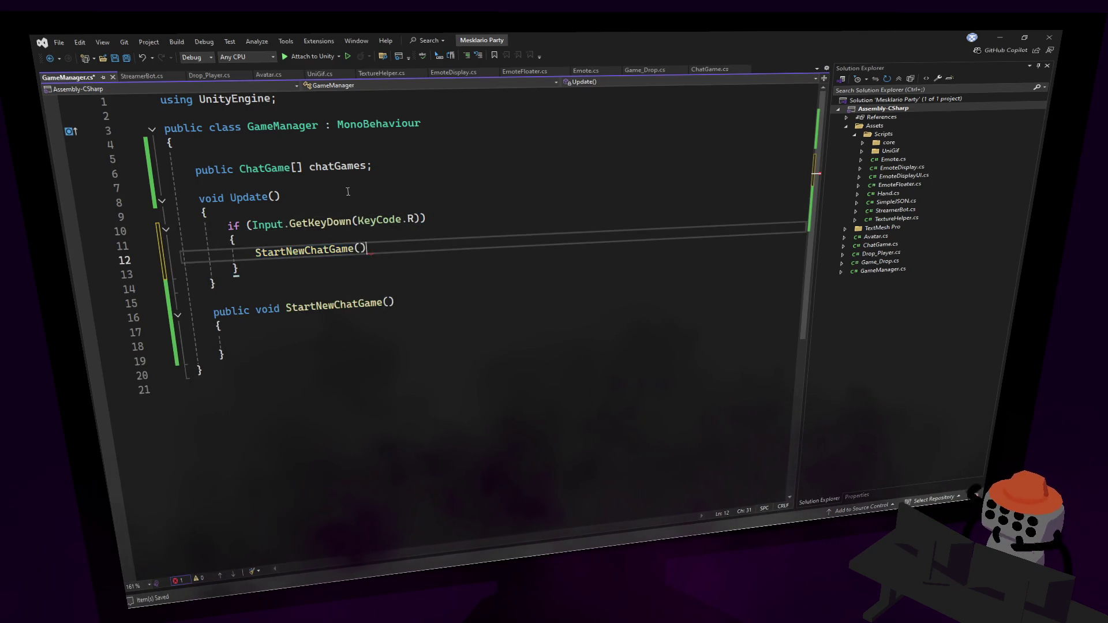
{"action": "key", "text": "Down"}
{"action": "key", "text": "Down"}
{"action": "key", "text": "Down"}
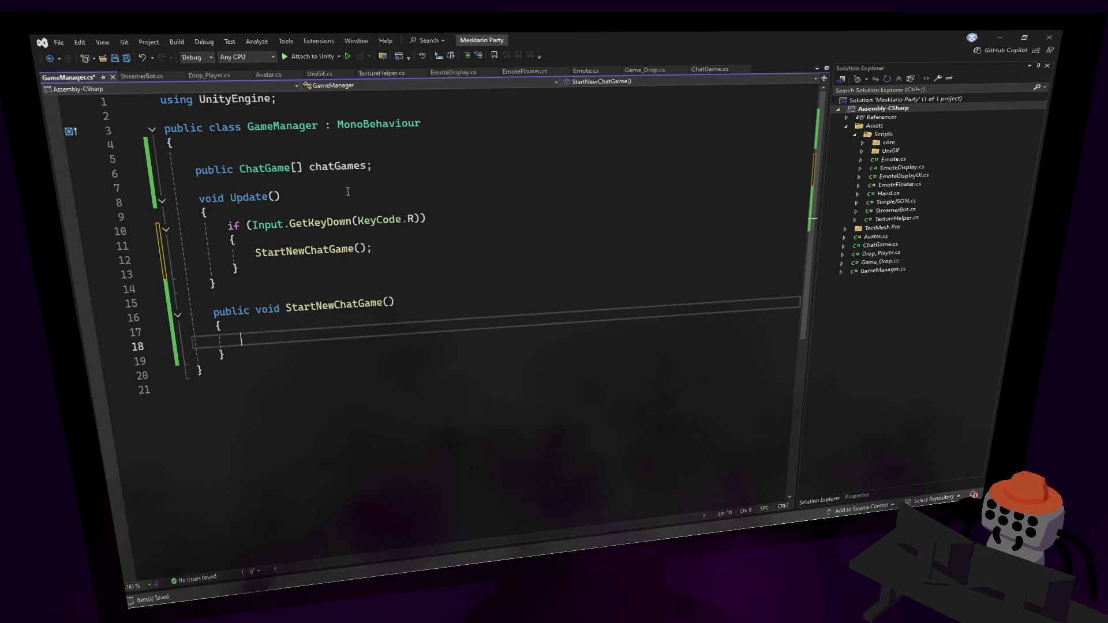
Declare a ChatGame currentGame field below chatGames and save.
{"action": "type", "text": "ch"}
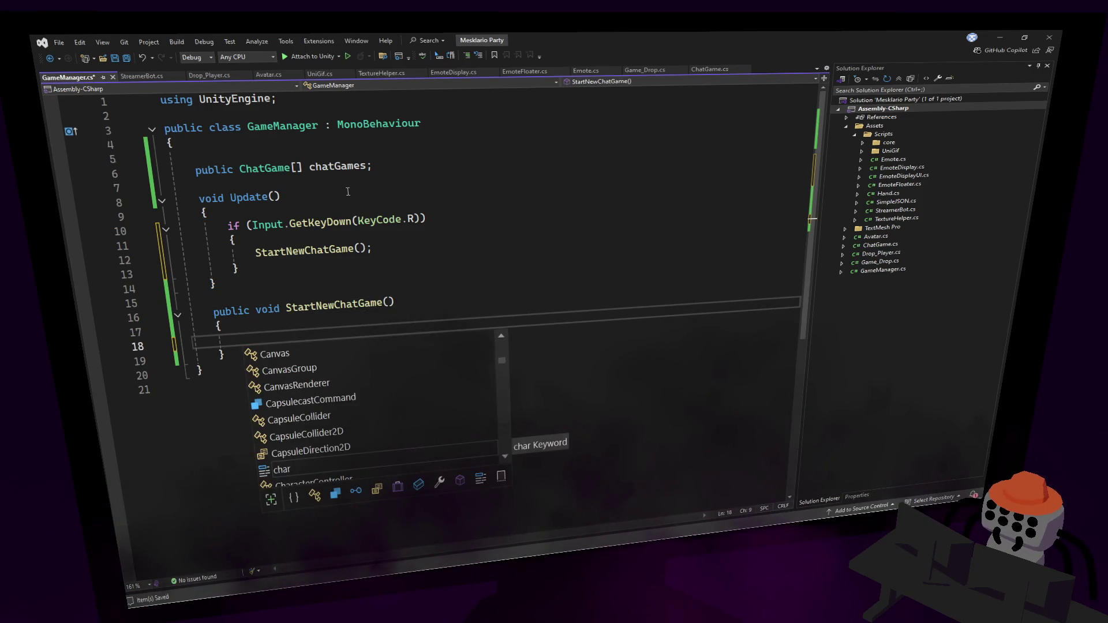
{"action": "left_click", "coordinate": [377, 161]}
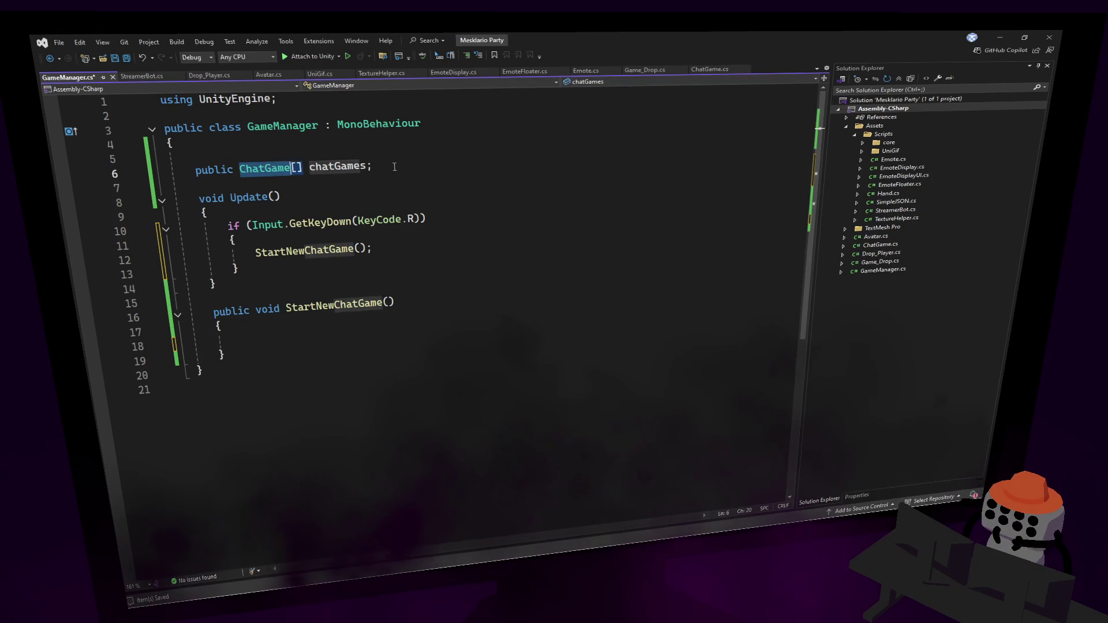
{"action": "key", "text": "Return"}
{"action": "key", "text": "Return"}
{"action": "type", "text": "ChatGame curre"}
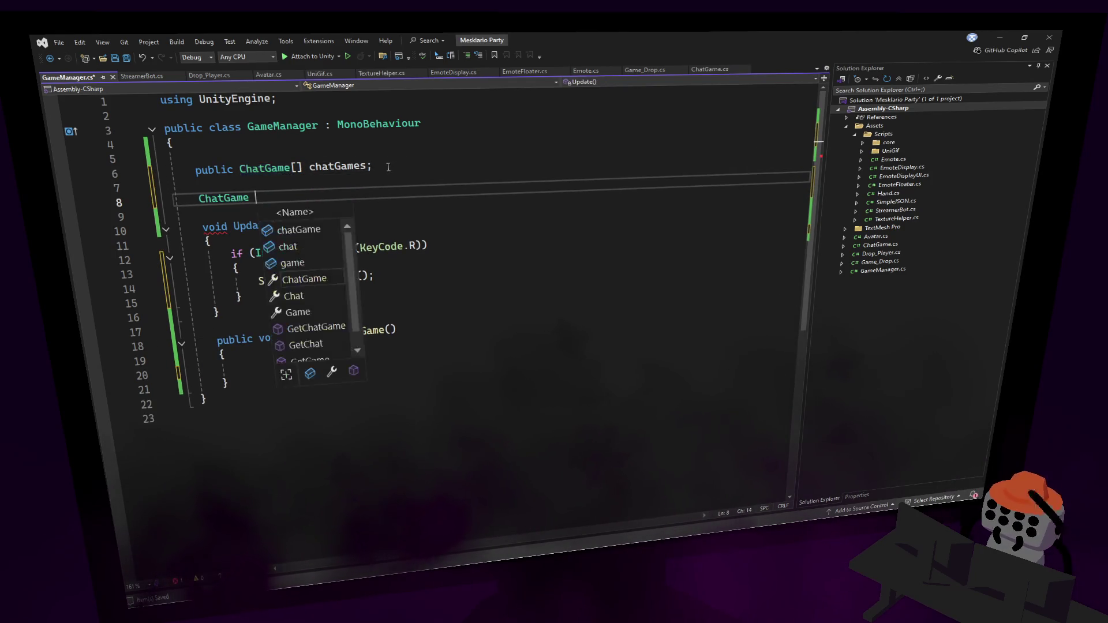
{"action": "type", "text": "nt"}
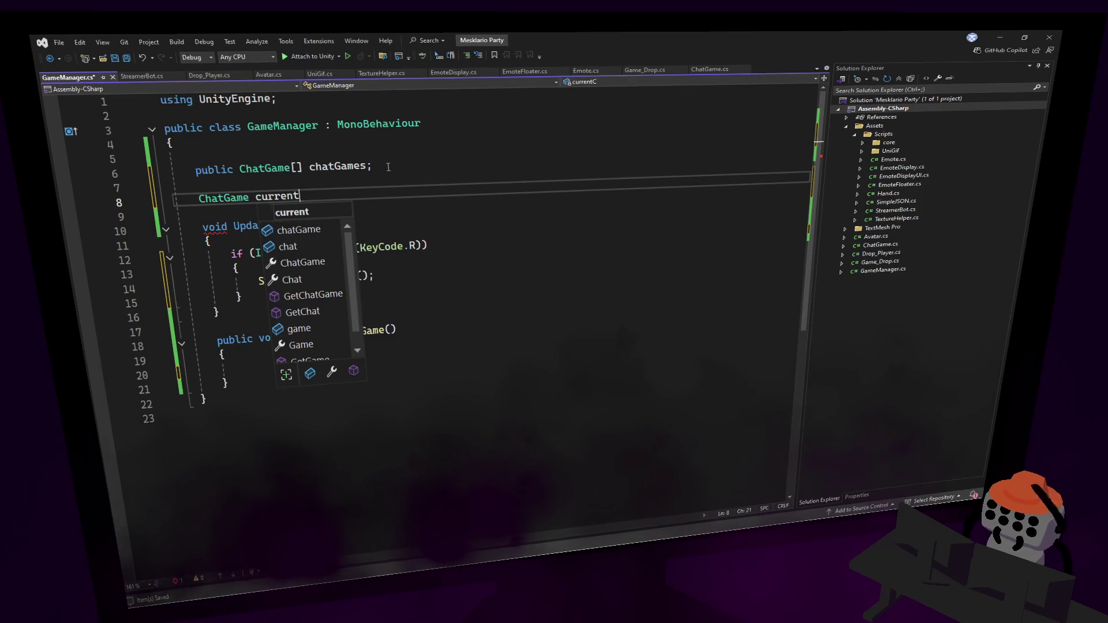
{"action": "type", "text": "Game;"}
{"action": "key", "text": "ctrl+s"}
{"action": "key", "text": "Down"}
{"action": "key", "text": "Down"}
{"action": "key", "text": "Down"}
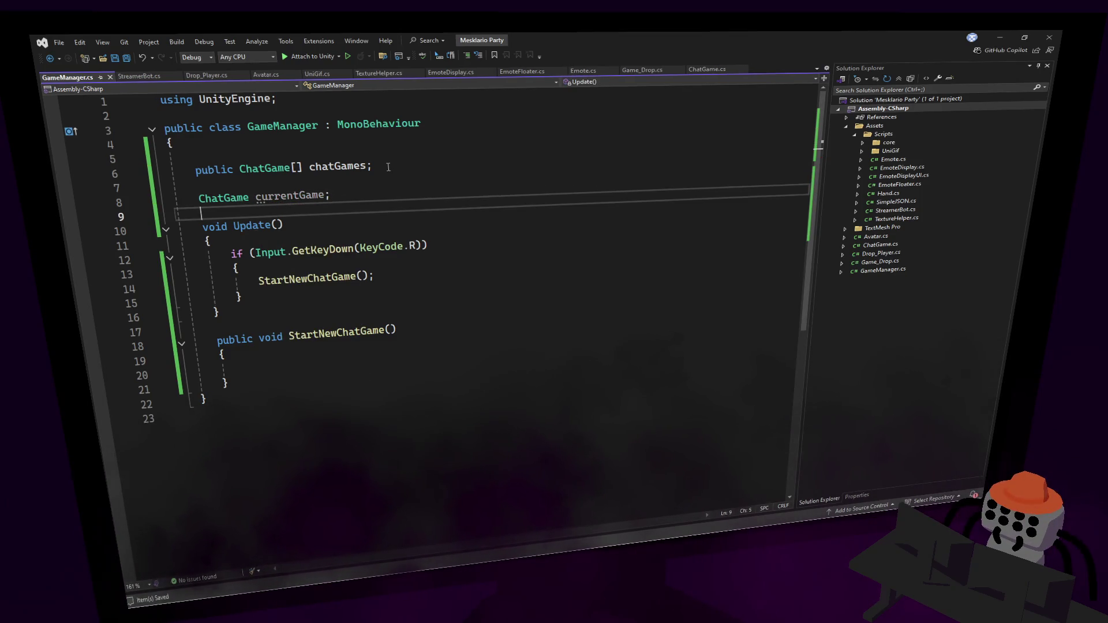
Create a new void CloseCurrentGame() method below StartNewChatGame.
{"action": "key", "text": "Down"}
{"action": "key", "text": "Down"}
{"action": "key", "text": "End"}
{"action": "key", "text": "Return"}
{"action": "key", "text": "Return"}
{"action": "type", "text": "void C"}
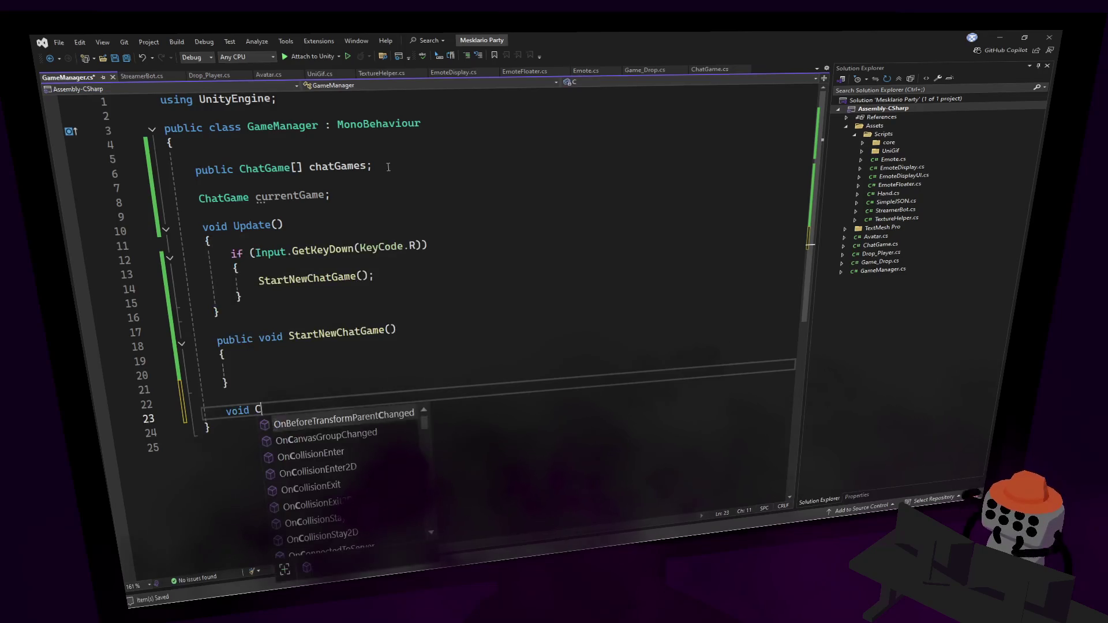
{"action": "type", "text": "loseCurren"}
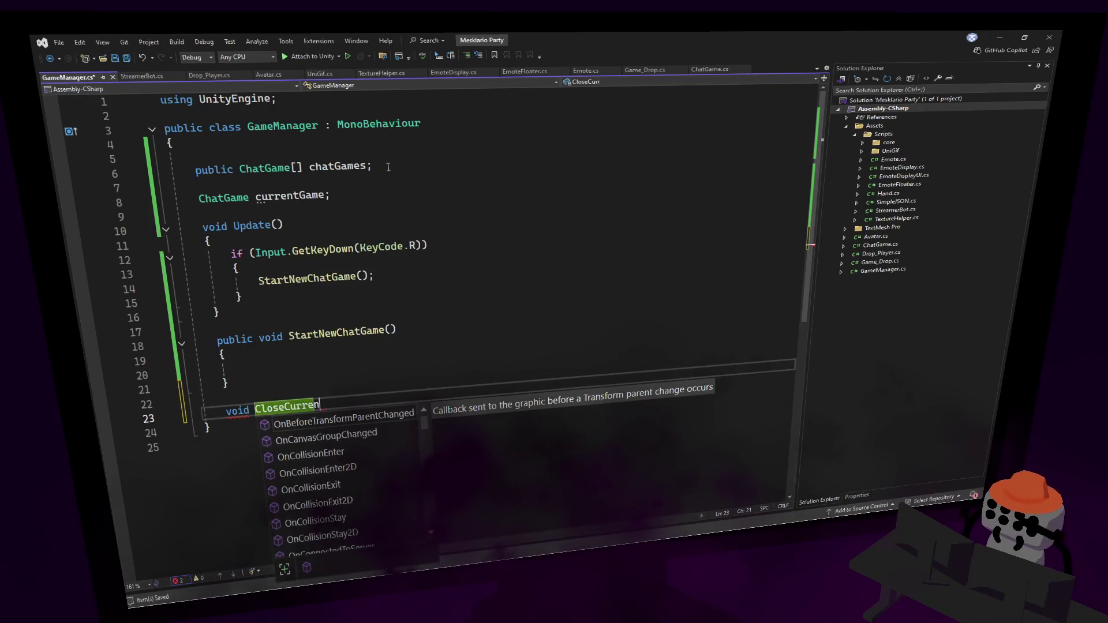
{"action": "type", "text": "t() {"}
{"action": "key", "text": "Return"}
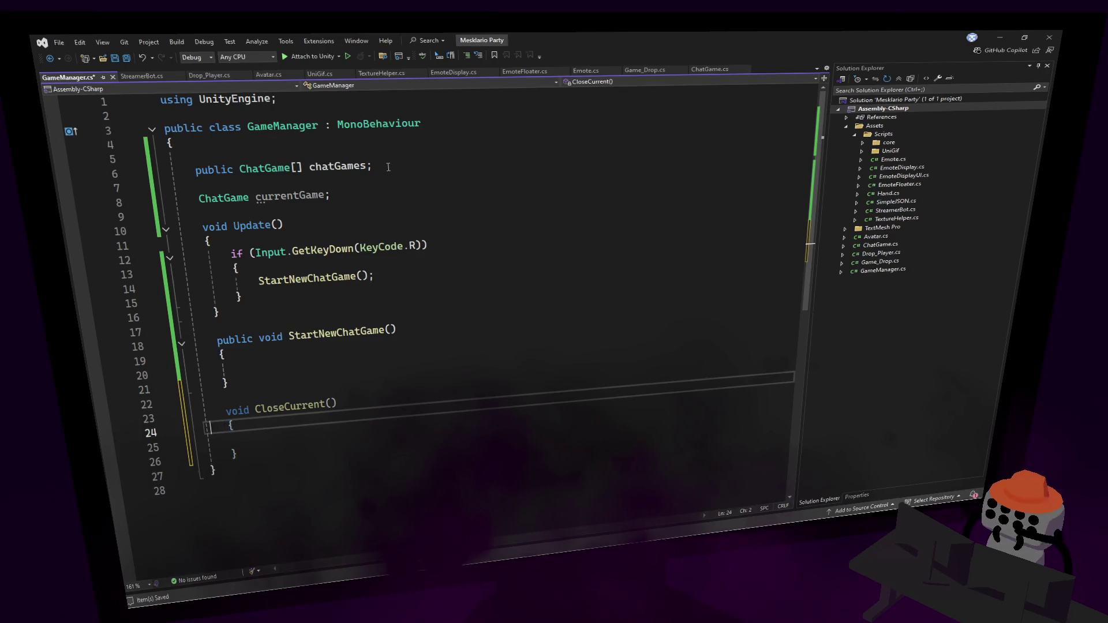
{"action": "type", "text": "Game"}
Make CloseCurrentGame return early with 'if (!currentGame) return;'.
{"action": "key", "text": "Down"}
{"action": "key", "text": "Down"}
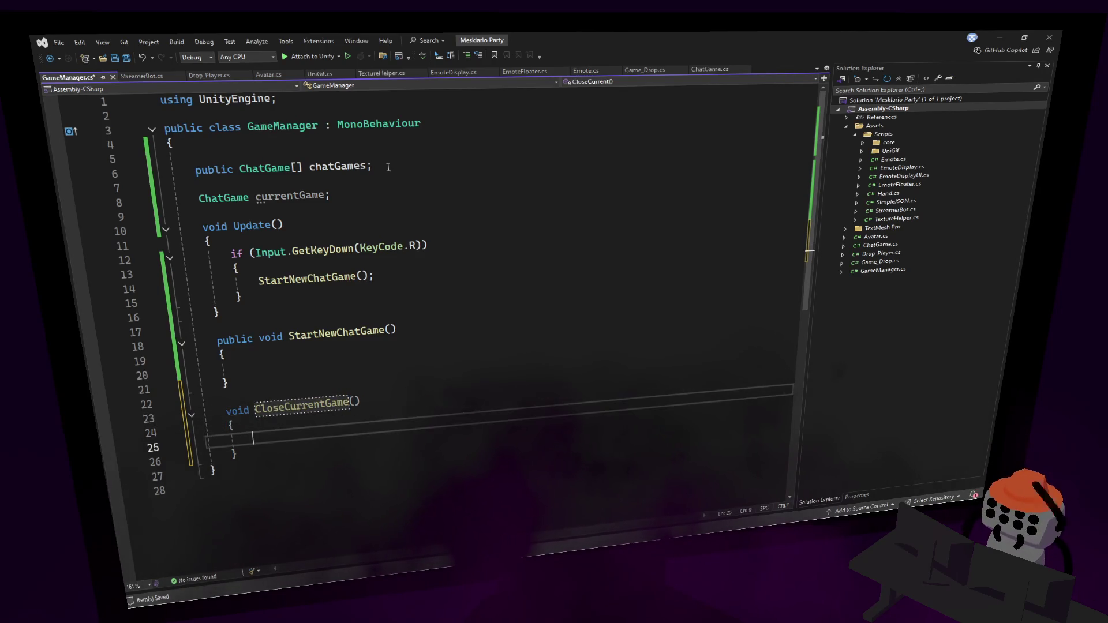
{"action": "type", "text": "curr"}
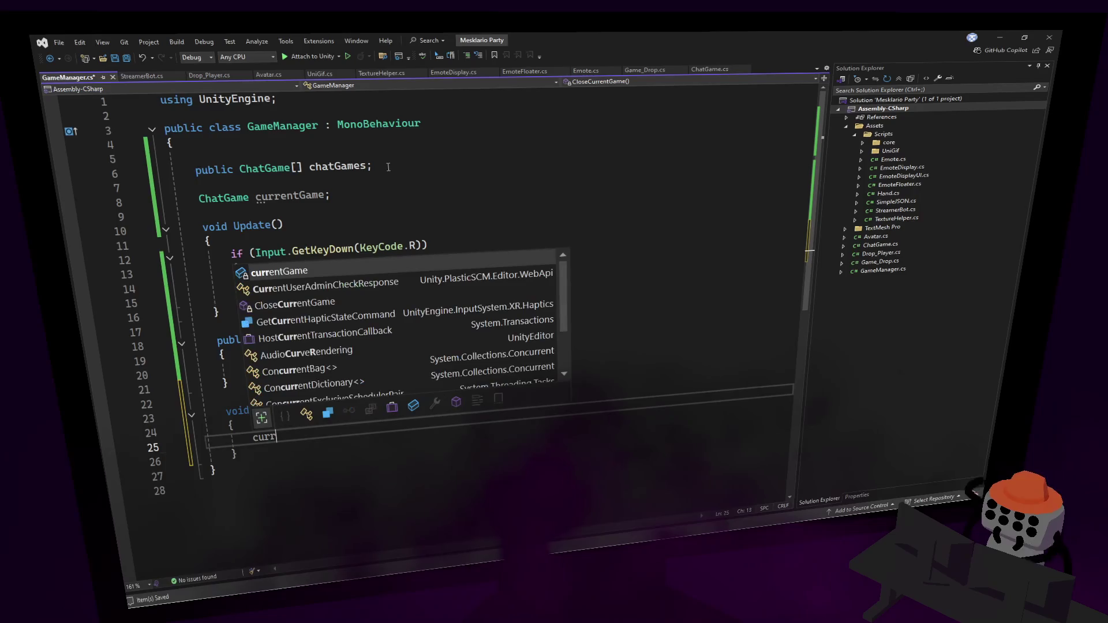
{"action": "key", "text": "BackSpace"}
{"action": "key", "text": "BackSpace"}
{"action": "key", "text": "BackSpace"}
{"action": "type", "text": "if(c"}
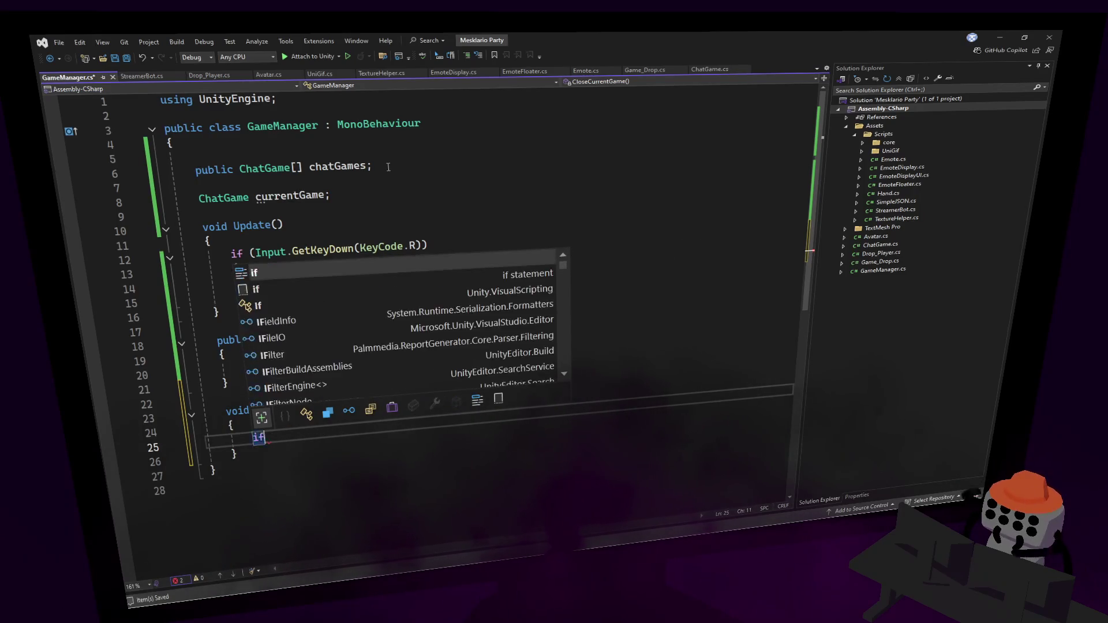
{"action": "key", "text": "BackSpace"}
{"action": "type", "text": "!cur)"}
{"action": "key", "text": "Tab"}
{"action": "type", "text": ")"}
{"action": "key", "text": "Return"}
{"action": "type", "text": "retur"}
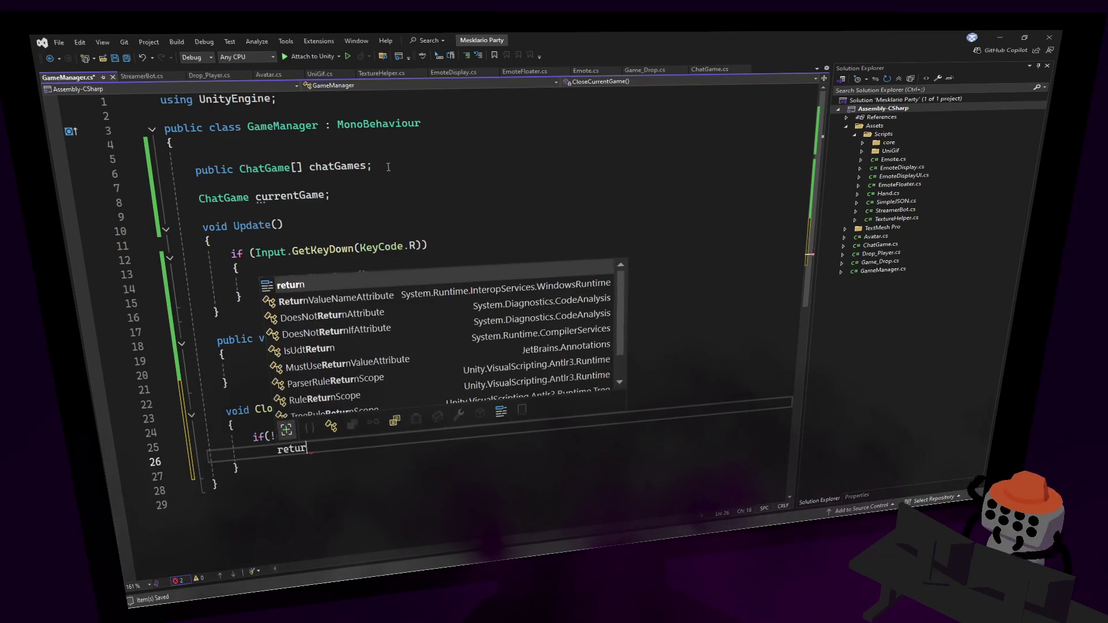
{"action": "type", "text": "n;"}
Comment out the unfinished currentGame.stat line with Ctrl+K, C, then view Game_Drop.cs.
{"action": "key", "text": "Return"}
{"action": "key", "text": "Return"}
{"action": "type", "text": "if("}
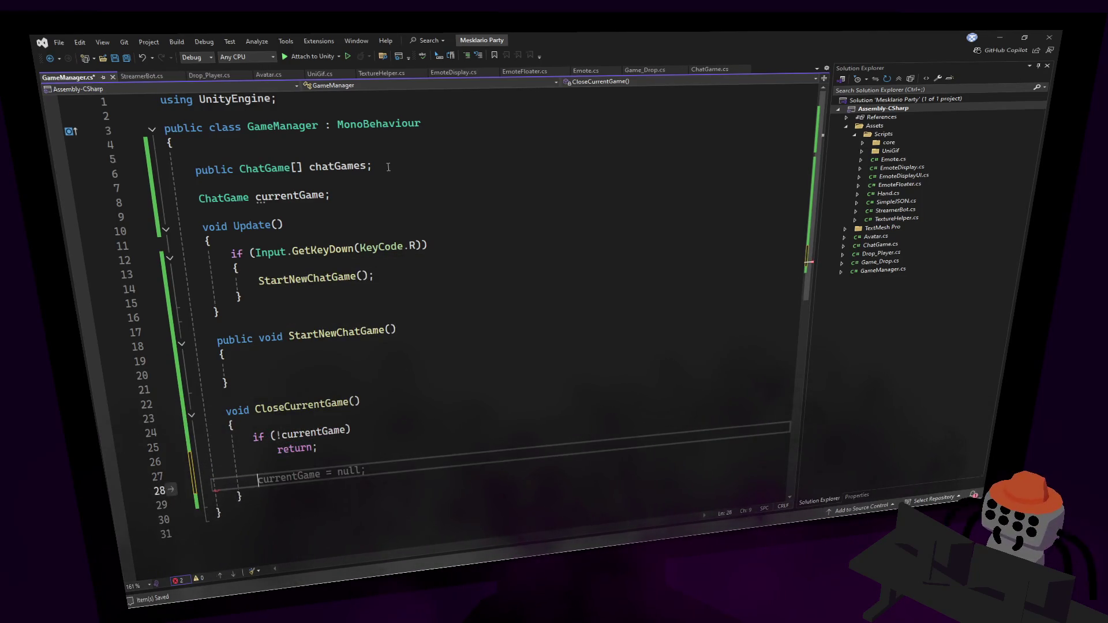
{"action": "key", "text": "BackSpace"}
{"action": "key", "text": "BackSpace"}
{"action": "key", "text": "BackSpace"}
{"action": "type", "text": "cur"}
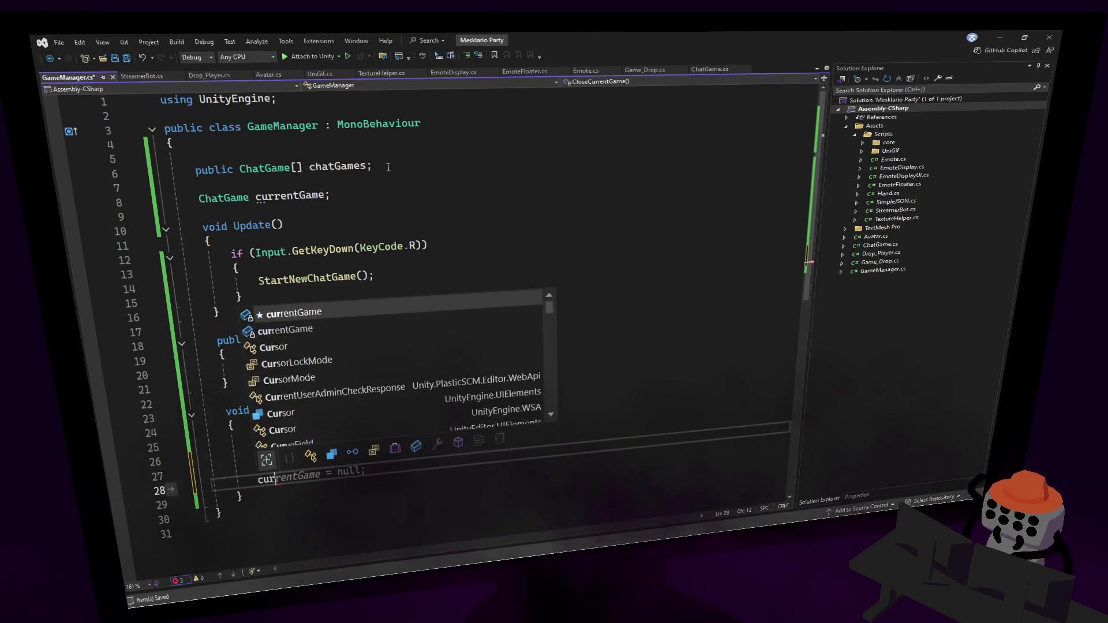
{"action": "key", "text": "Tab"}
{"action": "type", "text": ".st"}
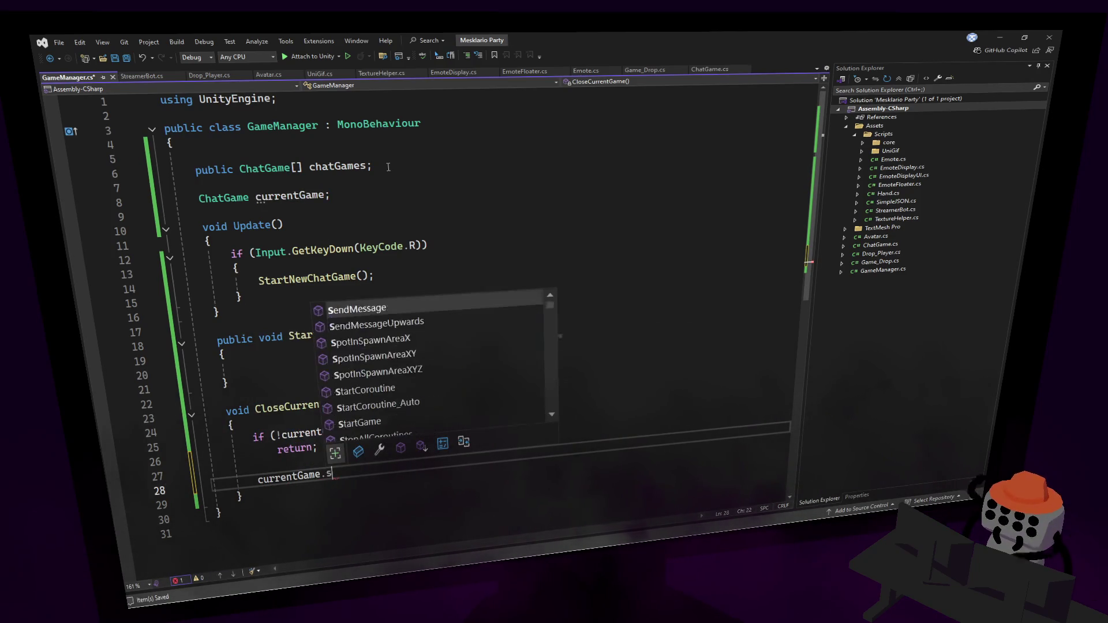
{"action": "type", "text": "at"}
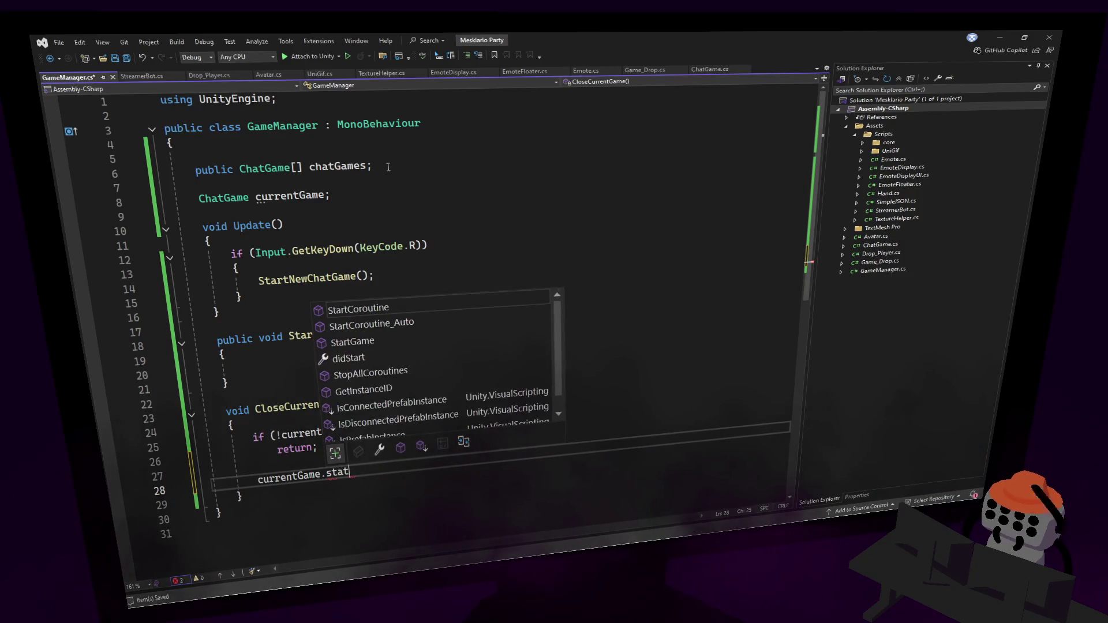
{"action": "key", "text": "Escape"}
{"action": "key", "text": "ctrl+k"}
{"action": "key", "text": "ctrl+c"}
{"action": "left_click", "coordinate": [526, 139]}
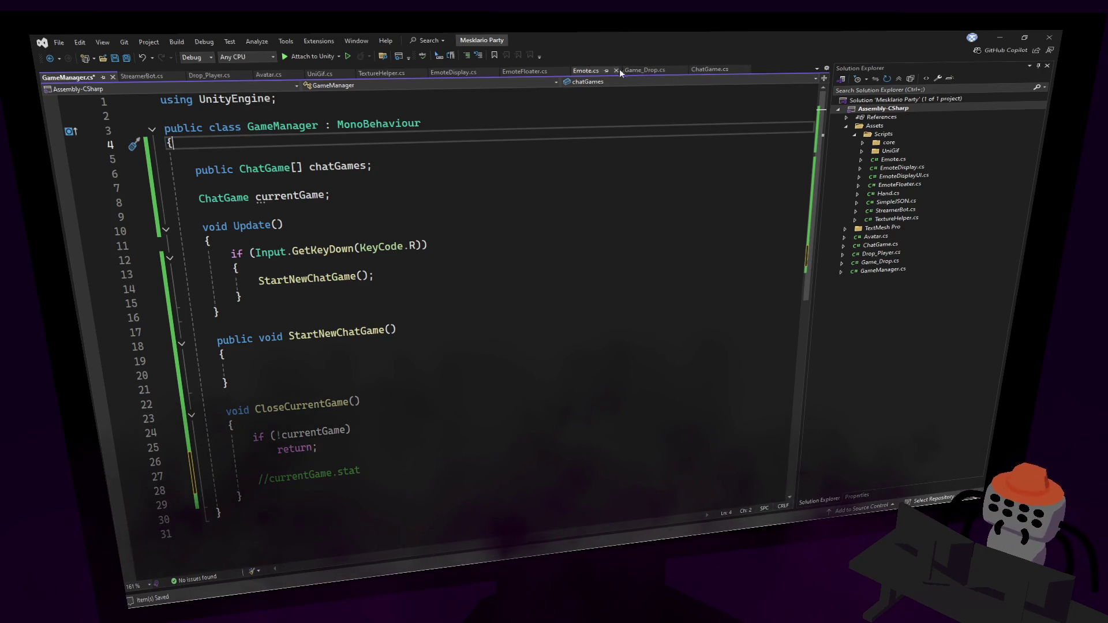
{"action": "left_click", "coordinate": [646, 69]}
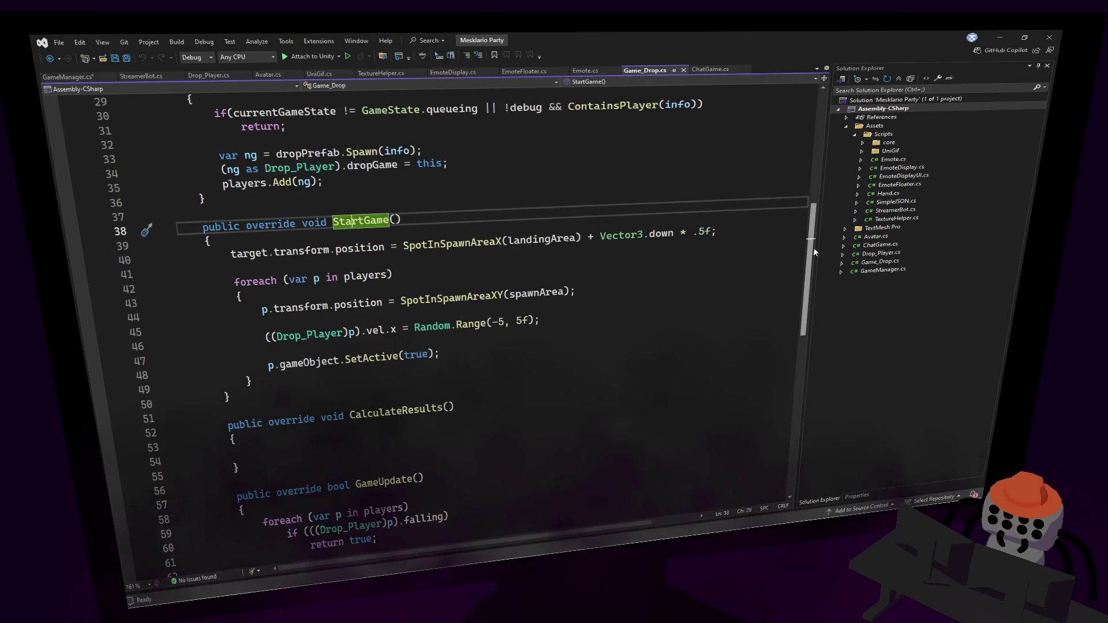
Search for InitGame from Game_Drop.cs to find its definition in ChatGame.cs.
{"action": "scroll", "coordinate": [814, 252], "scroll_direction": "up", "scroll_amount": 10}
{"action": "left_click", "coordinate": [623, 176]}
{"action": "left_click", "coordinate": [386, 289]}
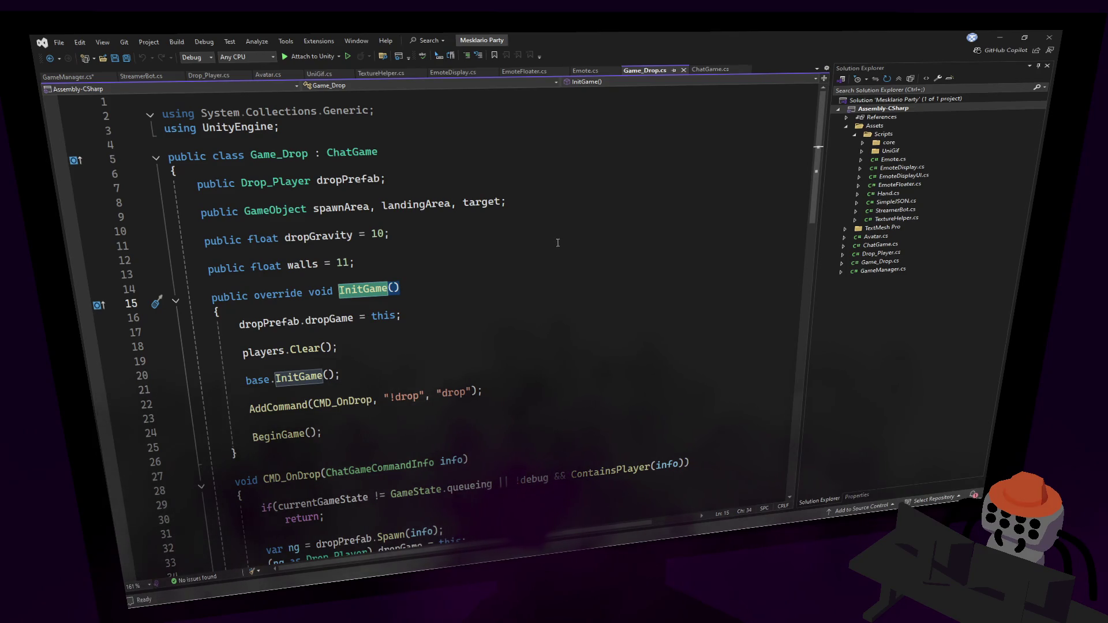
{"action": "key", "text": "ctrl+f"}
{"action": "left_click", "coordinate": [775, 92]}
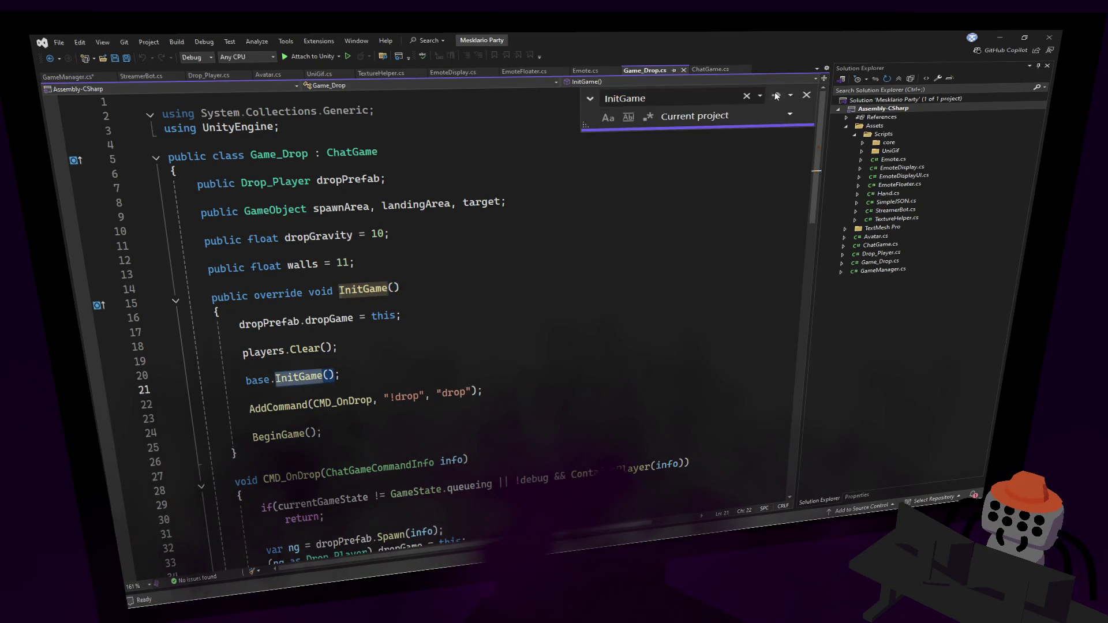
{"action": "left_click", "coordinate": [774, 92]}
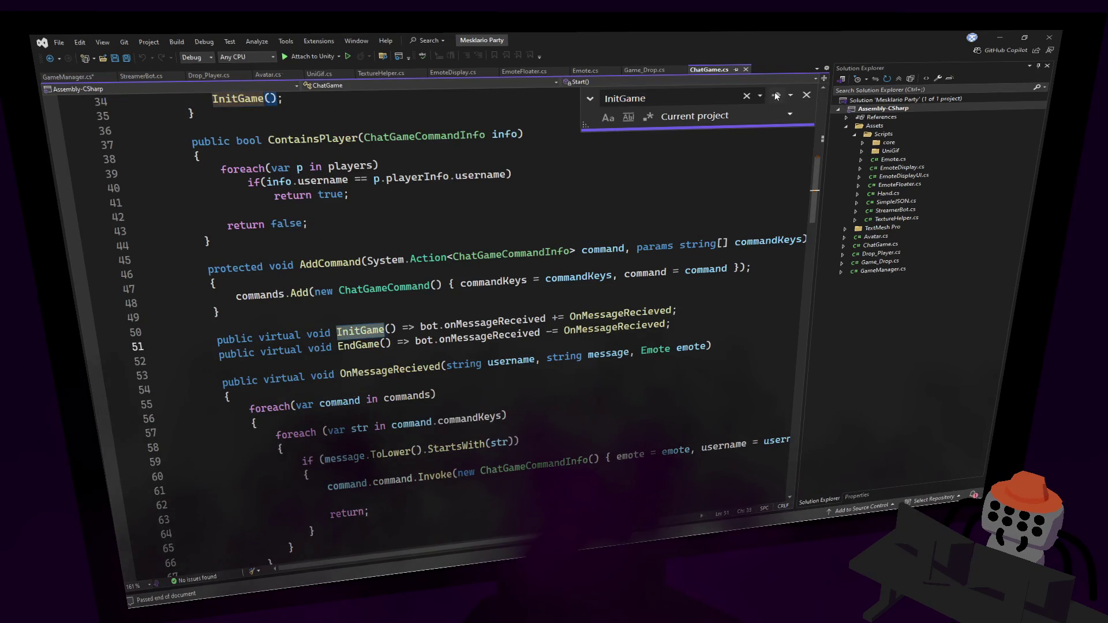
{"action": "left_click", "coordinate": [775, 91]}
{"action": "key", "text": "Return"}
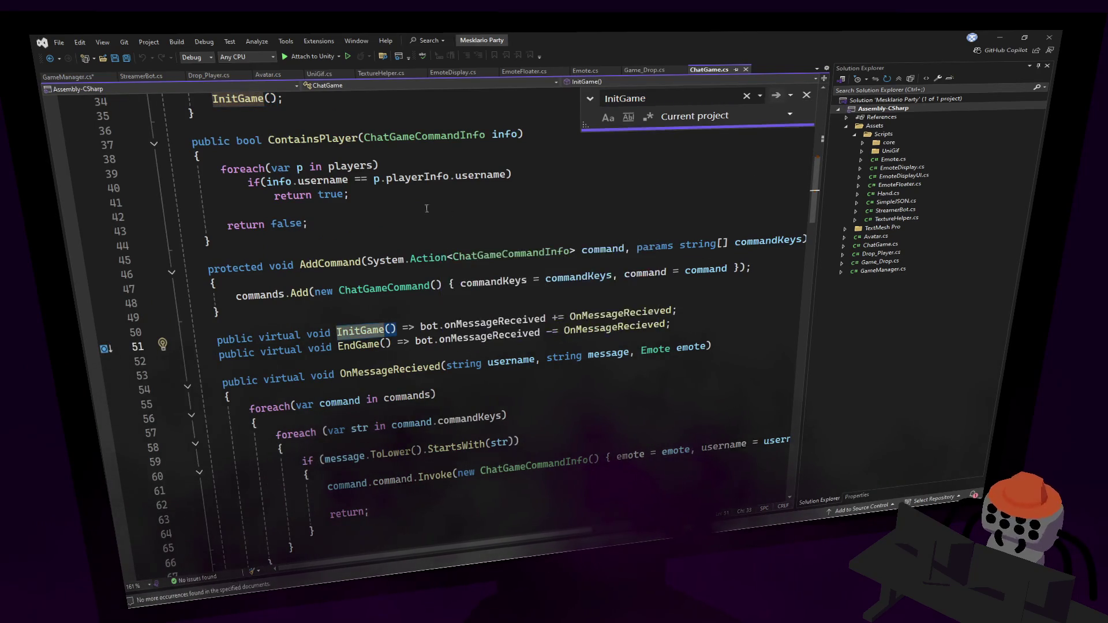
Delete the InitGame(); call from ChatGame's Start method and save ChatGame.cs.
{"action": "scroll", "coordinate": [434, 209], "scroll_direction": "up", "scroll_amount": 6}
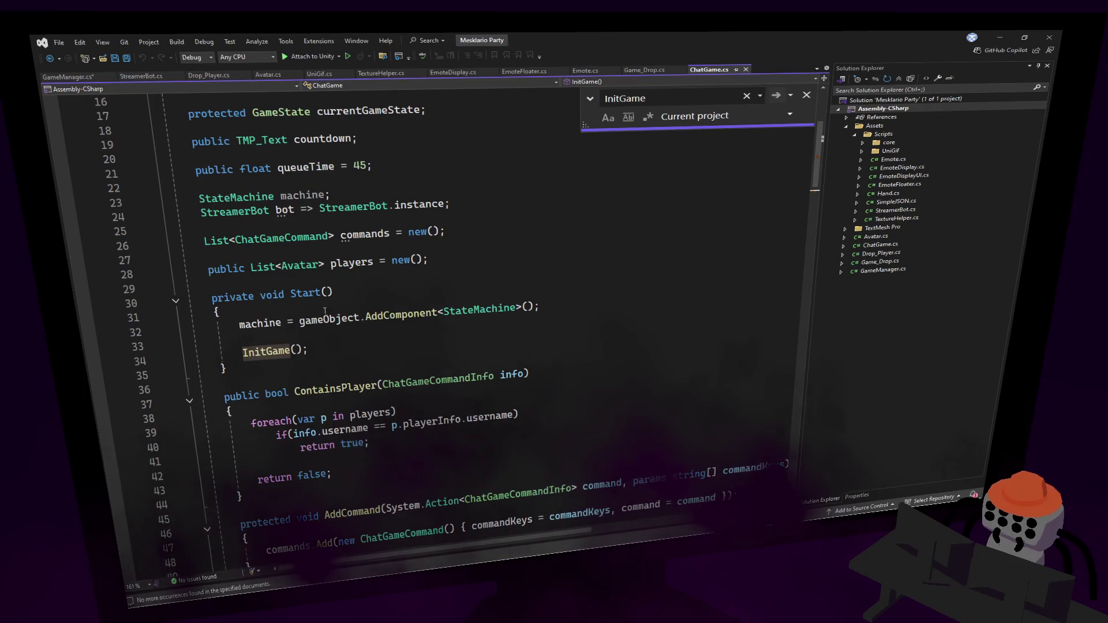
{"action": "left_click", "coordinate": [377, 320]}
{"action": "key", "text": "Down"}
{"action": "key", "text": "Down"}
{"action": "key", "text": "shift+Home"}
{"action": "key", "text": "BackSpace"}
{"action": "key", "text": "ctrl+s"}
Add an InitGame(); call inside GameManager's StartNewChatGame method.
{"action": "key", "text": "F3"}
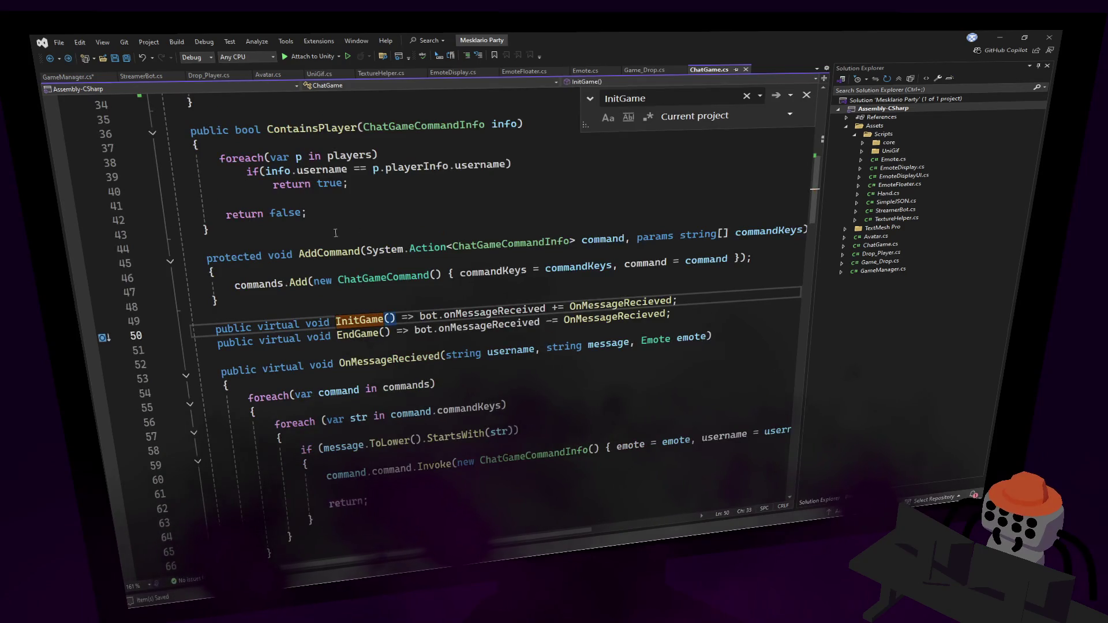
{"action": "key", "text": "F3"}
{"action": "key", "text": "F3"}
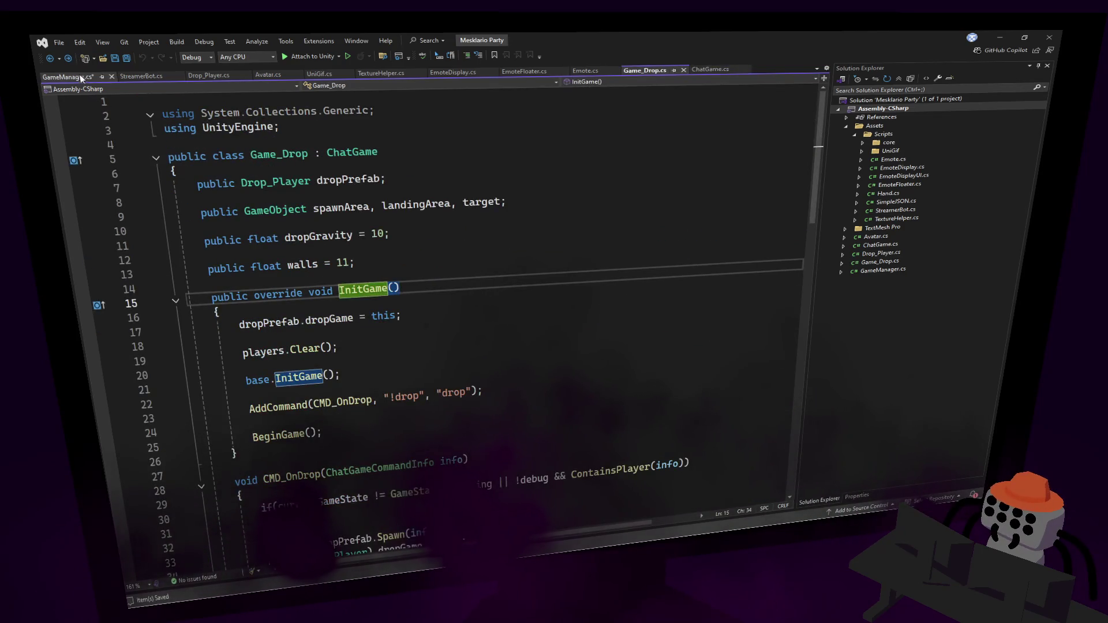
{"action": "left_click", "coordinate": [68, 77]}
{"action": "left_click", "coordinate": [258, 360]}
{"action": "type", "text": "InitGame();"}
{"action": "key", "text": "Up"}
{"action": "key", "text": "Up"}
{"action": "key", "text": "Up"}
Store chatGames[0] in a local var game, call game.InitGame(), and save.
{"action": "left_click", "coordinate": [328, 354]}
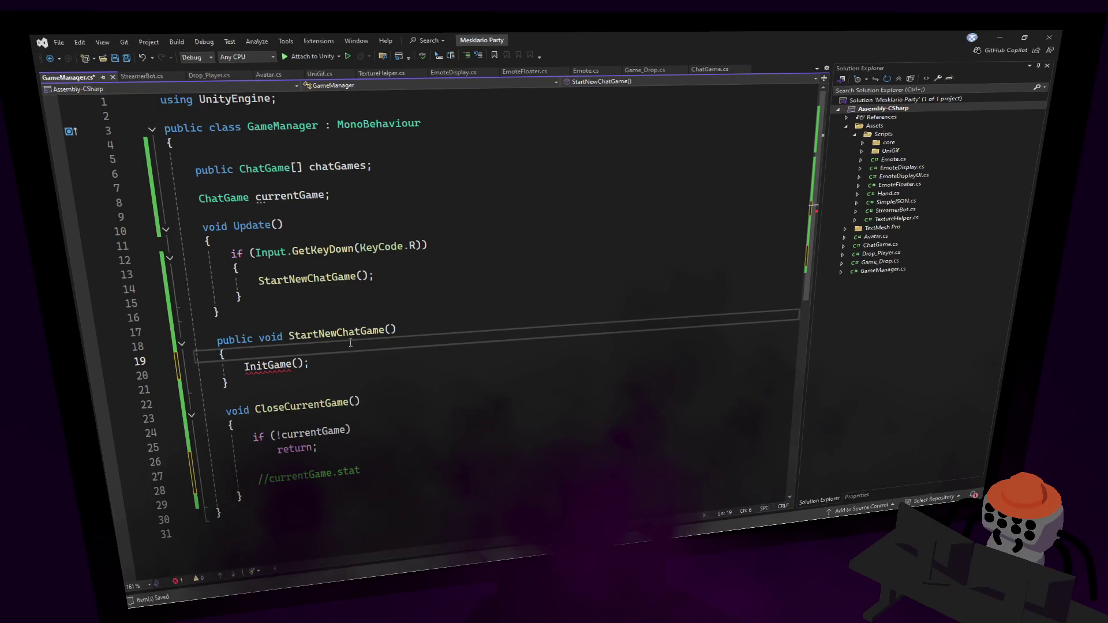
{"action": "key", "text": "Return"}
{"action": "key", "text": "Return"}
{"action": "key", "text": "Up"}
{"action": "type", "text": "var"}
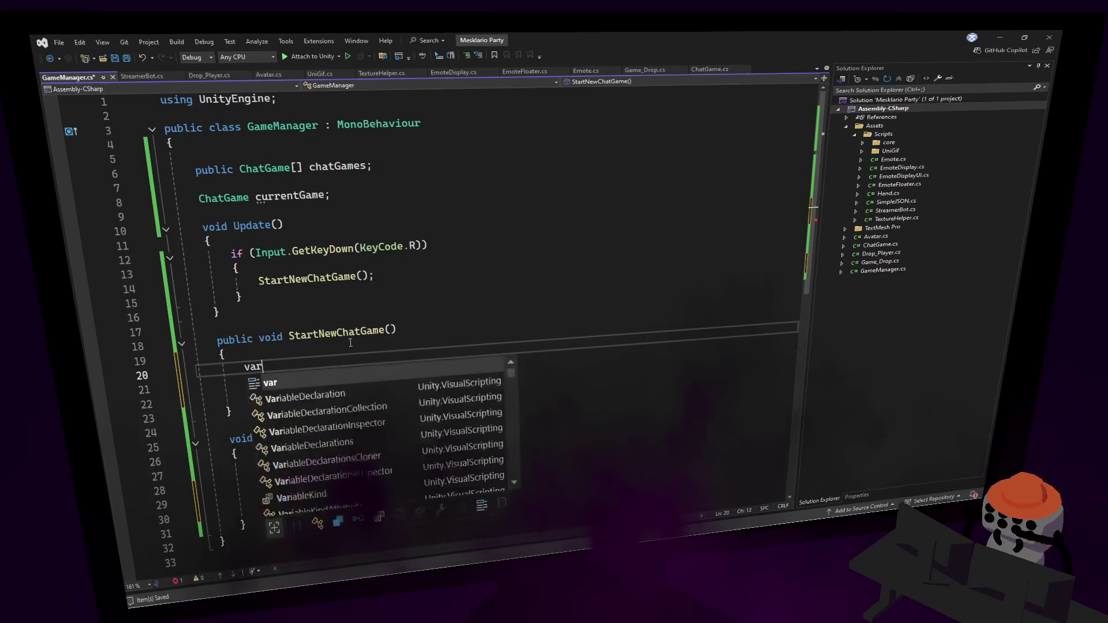
{"action": "type", "text": " get = chat"}
{"action": "key", "text": "Tab"}
{"action": "key", "text": "Tab"}
{"action": "key", "text": "Down"}
{"action": "key", "text": "Down"}
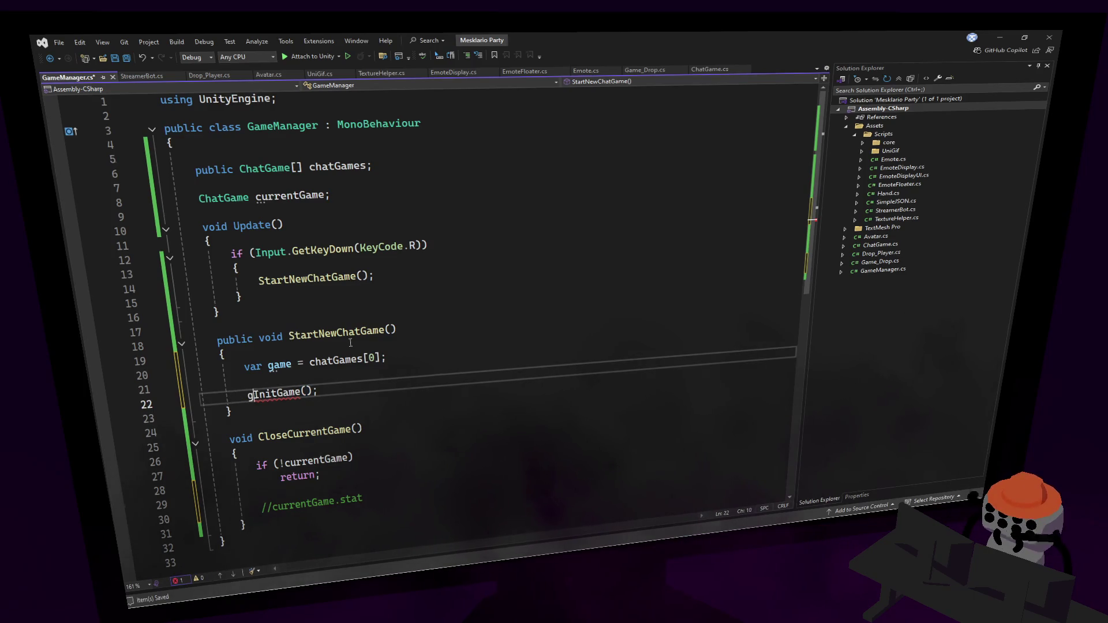
{"action": "key", "text": "ctrl+s"}
{"action": "key", "text": "BackSpace"}
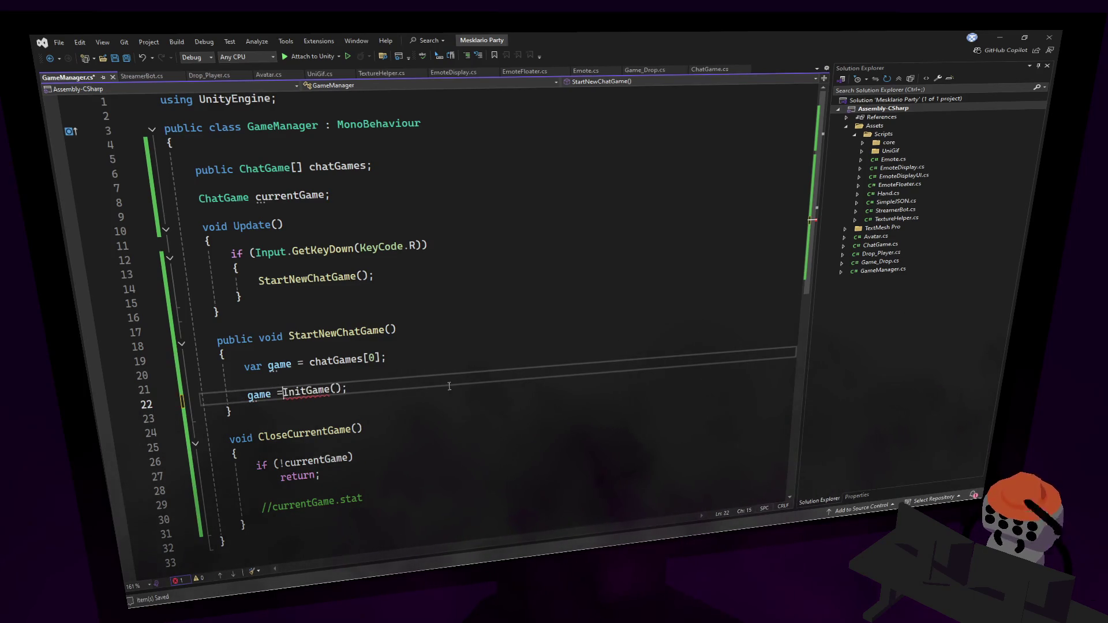
{"action": "type", "text": "."}
{"action": "key", "text": "ctrl+s"}
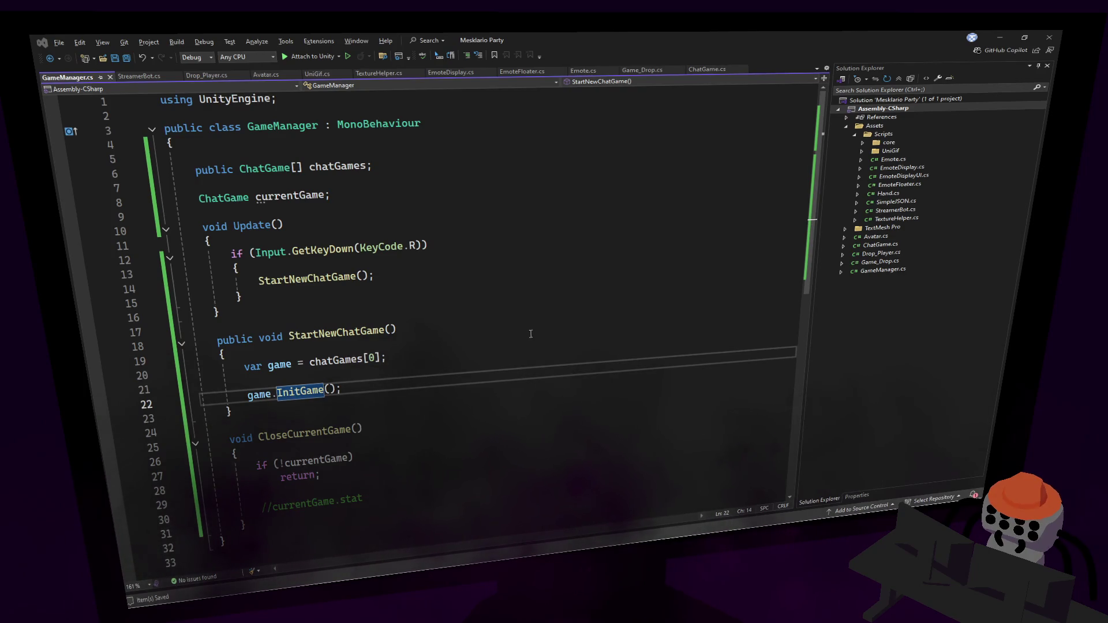
Replace the fixed index 0 with Random.Range(0, chatGames.Length) and save.
{"action": "left_click", "coordinate": [332, 361]}
{"action": "left_click", "coordinate": [331, 389]}
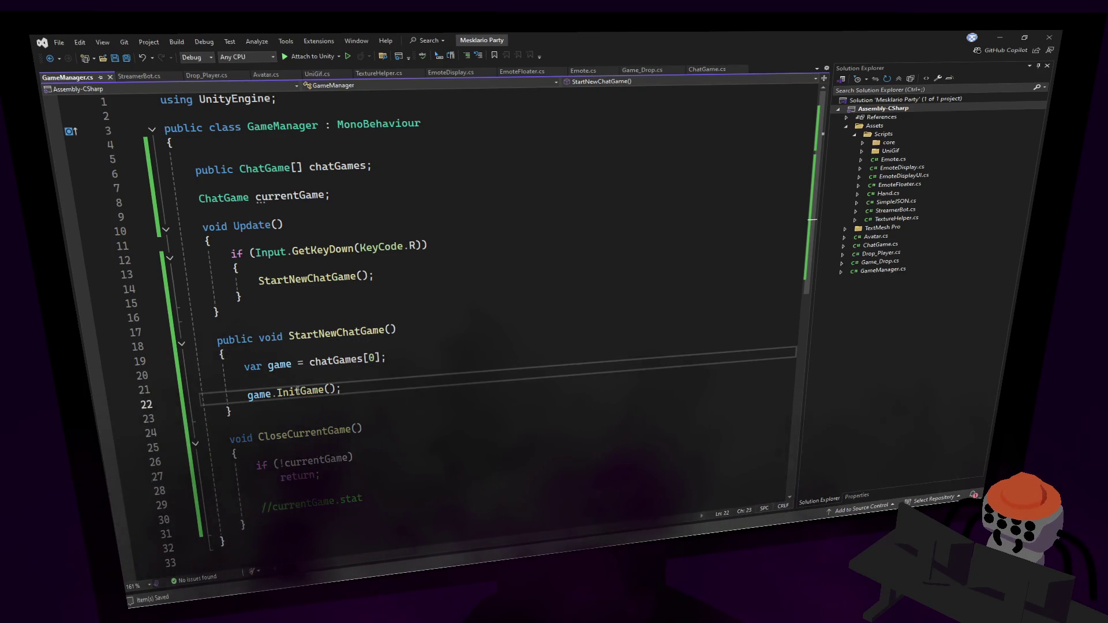
{"action": "mouse_move", "coordinate": [297, 391]}
{"action": "left_click", "coordinate": [376, 357]}
{"action": "key", "text": "BackSpace"}
{"action": "type", "text": "Random.Range"}
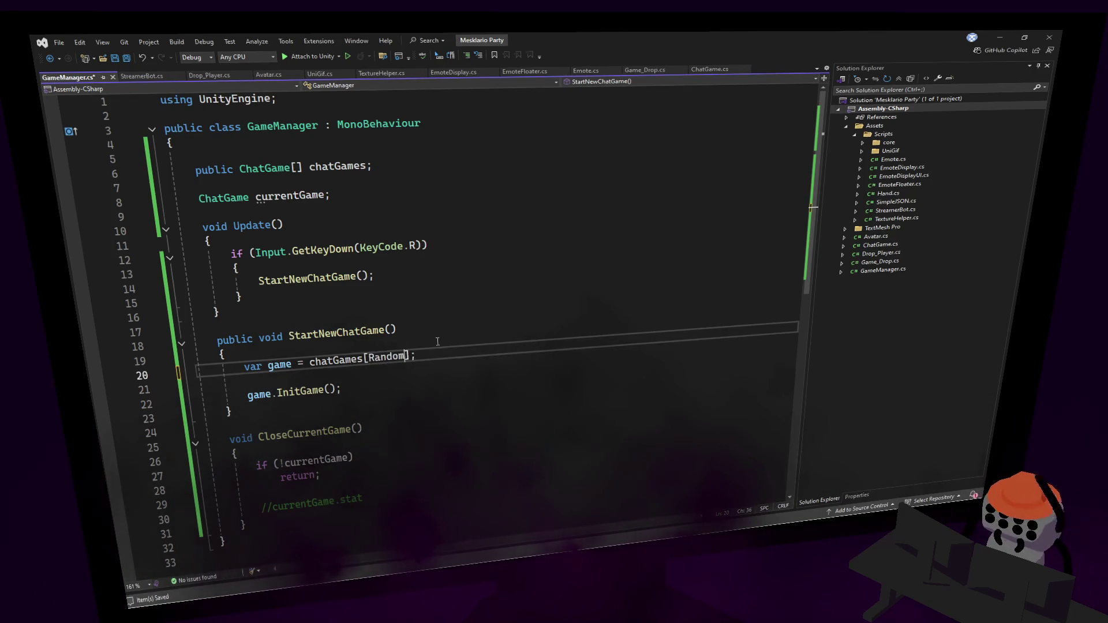
{"action": "key", "text": "BackSpace"}
{"action": "type", "text": "0, c"}
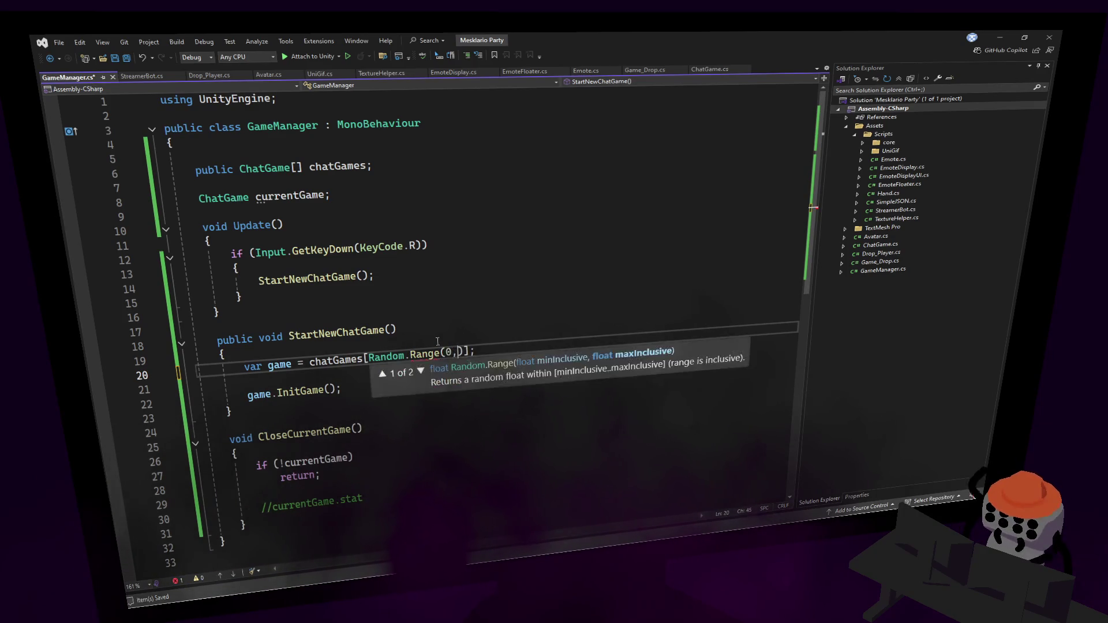
{"action": "type", "text": "hatg"}
{"action": "key", "text": "Tab"}
{"action": "key", "text": "BackSpace"}
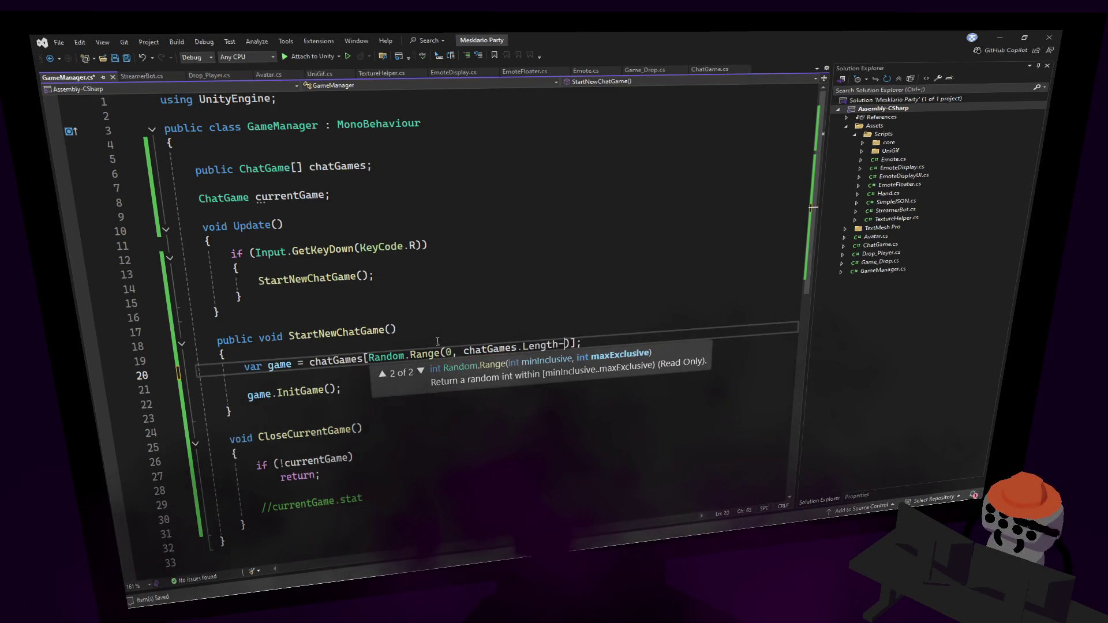
{"action": "type", "text": "1)"}
{"action": "key", "text": "End"}
{"action": "key", "text": "ctrl+s"}
{"action": "key", "text": "BackSpace"}
{"action": "key", "text": "BackSpace"}
{"action": "key", "text": "BackSpace"}
Return to StartNewChatGame and place the cursor before the var game line.
{"action": "key", "text": "Up"}
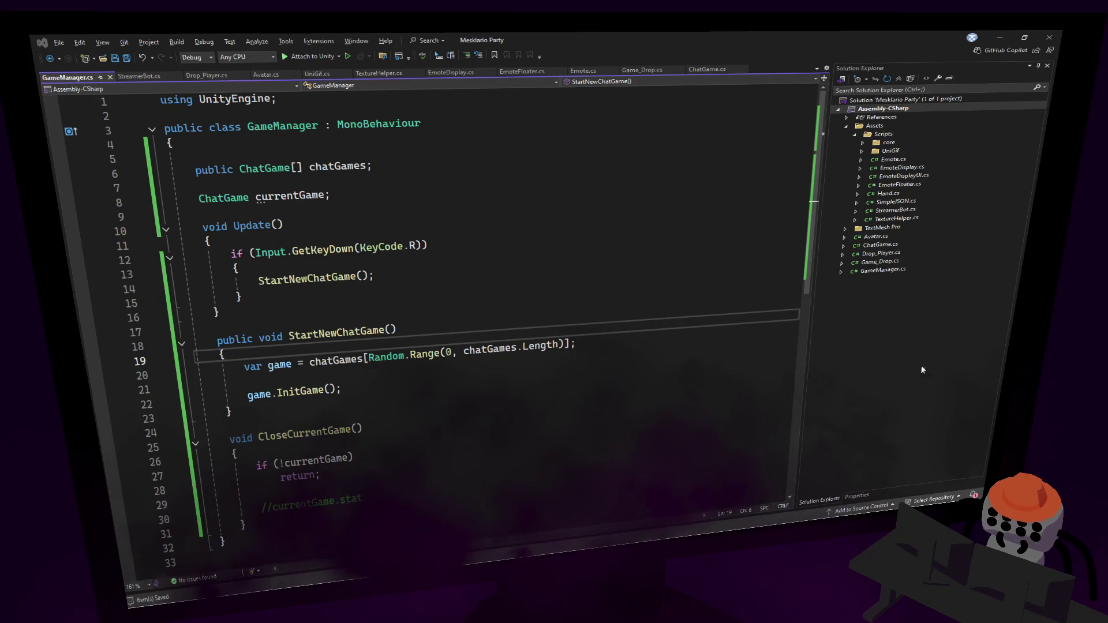
{"action": "key", "text": "Up"}
{"action": "key", "text": "Up"}
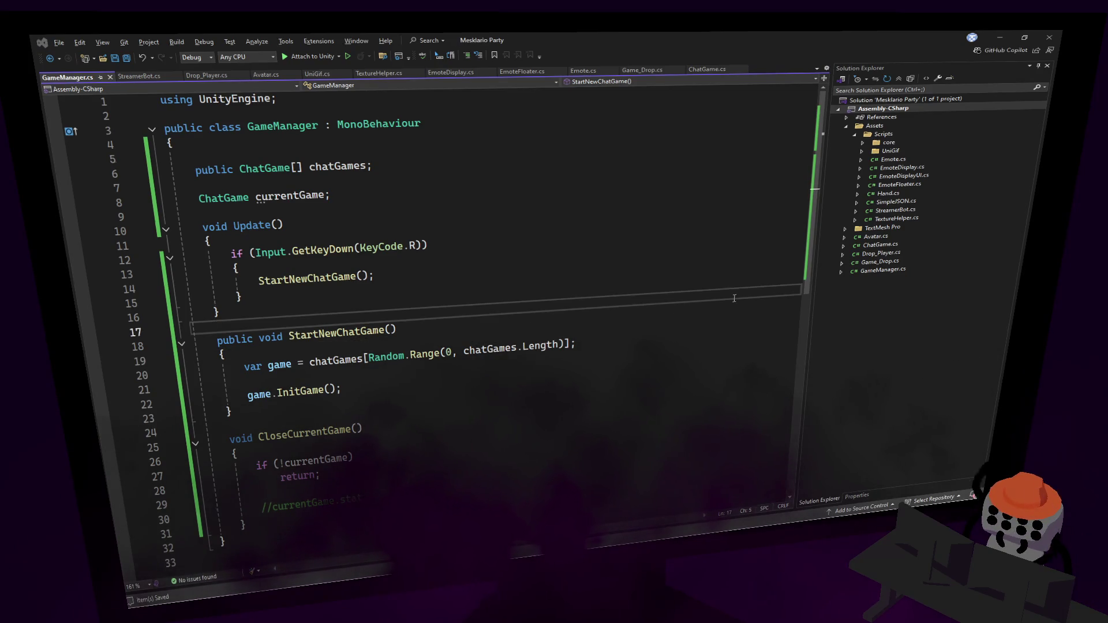
{"action": "left_click", "coordinate": [507, 268]}
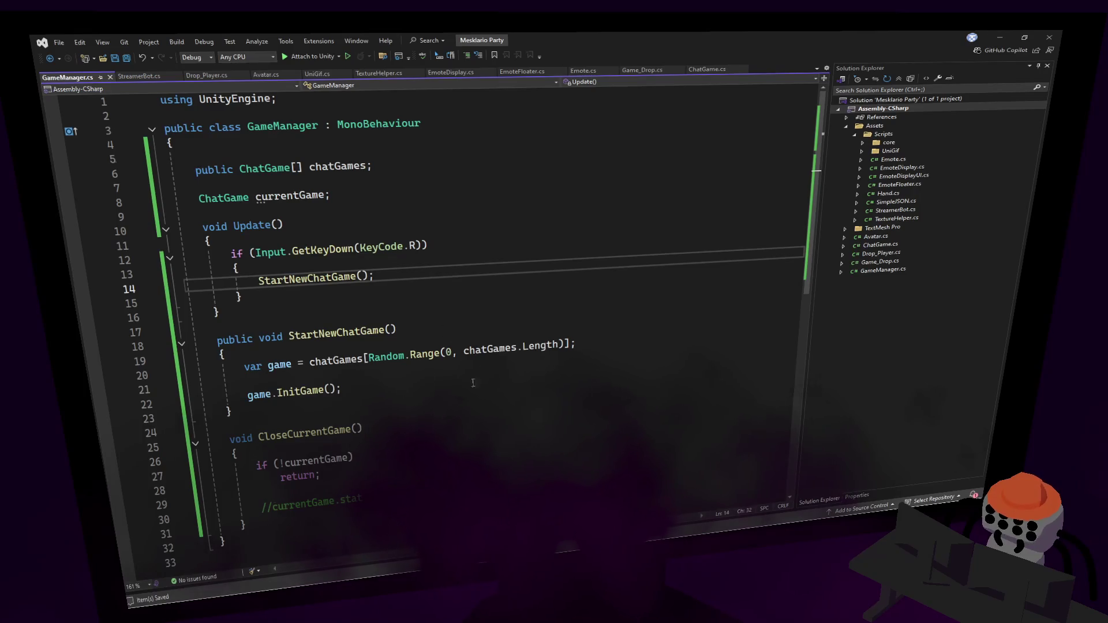
{"action": "double_click", "coordinate": [331, 331]}
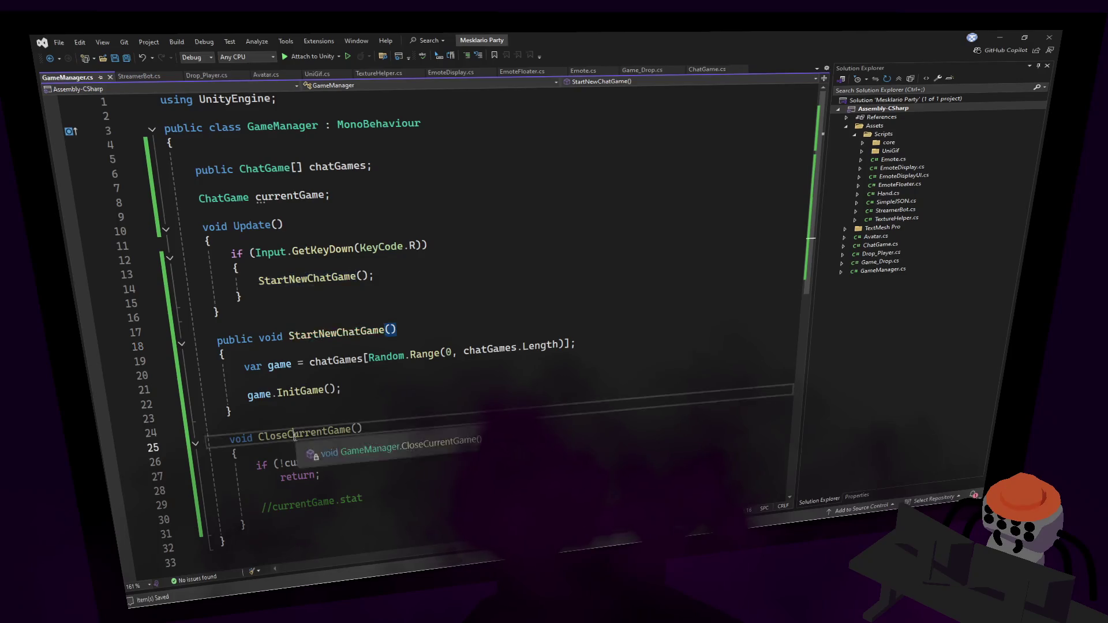
{"action": "left_click", "coordinate": [246, 367]}
Insert a CloseCurrentGame(); call at the top of StartNewChatGame and save.
{"action": "key", "text": "Return"}
{"action": "key", "text": "Up"}
{"action": "type", "text": "CloseCurrentGame"}
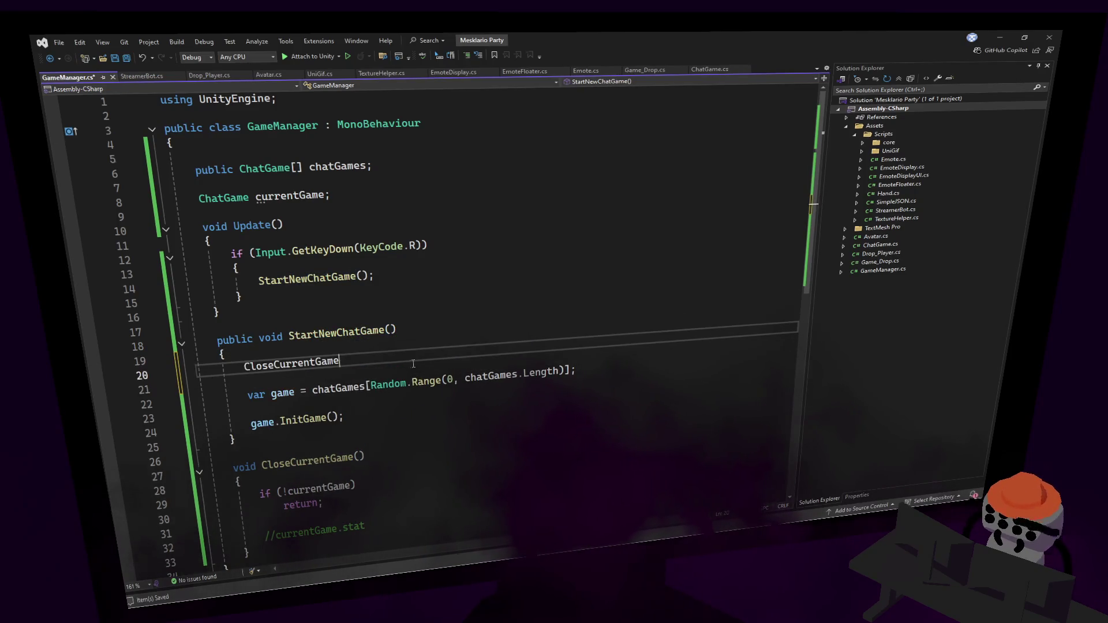
{"action": "type", "text": "();"}
{"action": "key", "text": "ctrl+s"}
After CloseCurrentGame's early return, add currentGame.gameObject.SetActive(false); and currentGame = null;.
{"action": "scroll", "coordinate": [416, 355], "scroll_direction": "down", "scroll_amount": 1}
{"action": "key", "text": "Up"}
{"action": "key", "text": "Up"}
{"action": "key", "text": "Up"}
{"action": "left_click", "coordinate": [374, 452]}
{"action": "key", "text": "Return"}
{"action": "key", "text": "Return"}
{"action": "type", "text": "currentGame.ha"}
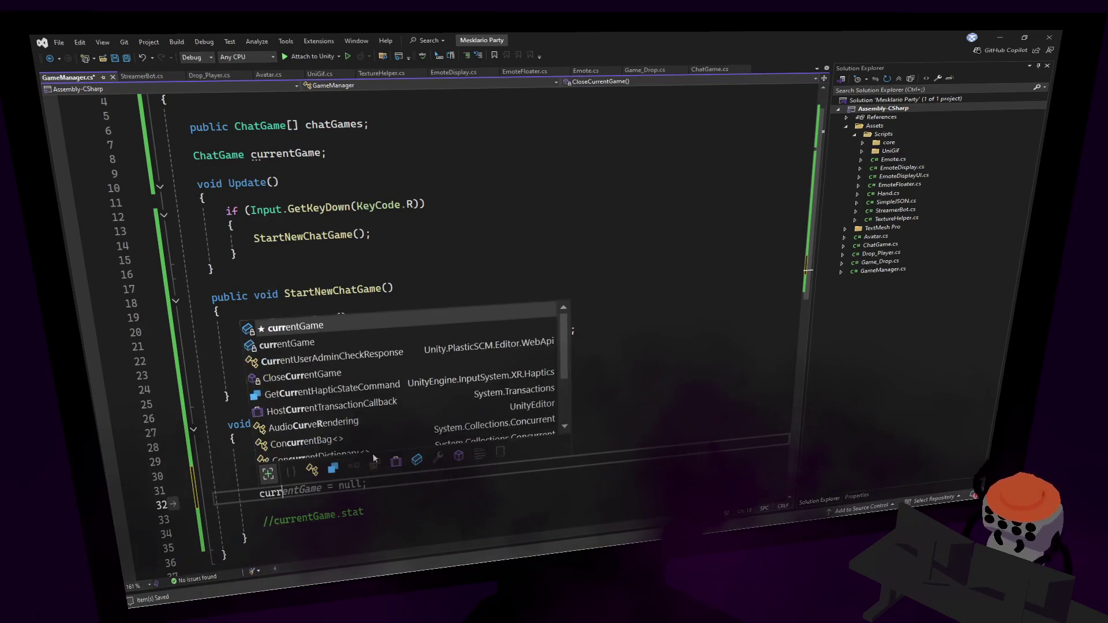
{"action": "key", "text": "Tab"}
{"action": "type", "text": ".ha"}
{"action": "key", "text": "Escape"}
{"action": "type", "text": ".gameObject.set"}
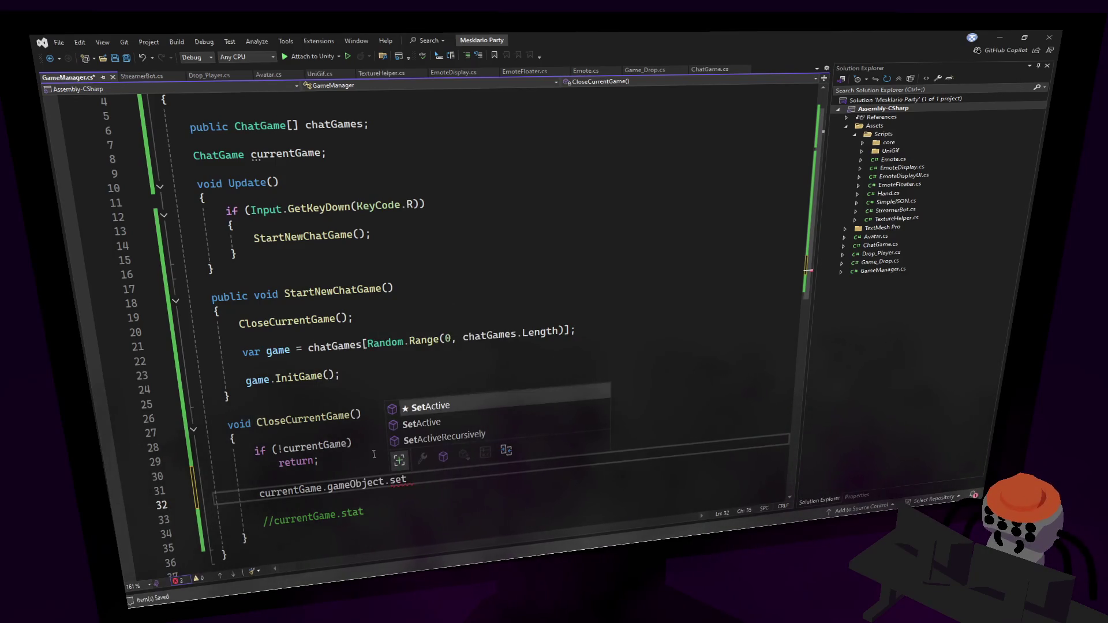
{"action": "key", "text": "Tab"}
{"action": "type", "text": "(false);"}
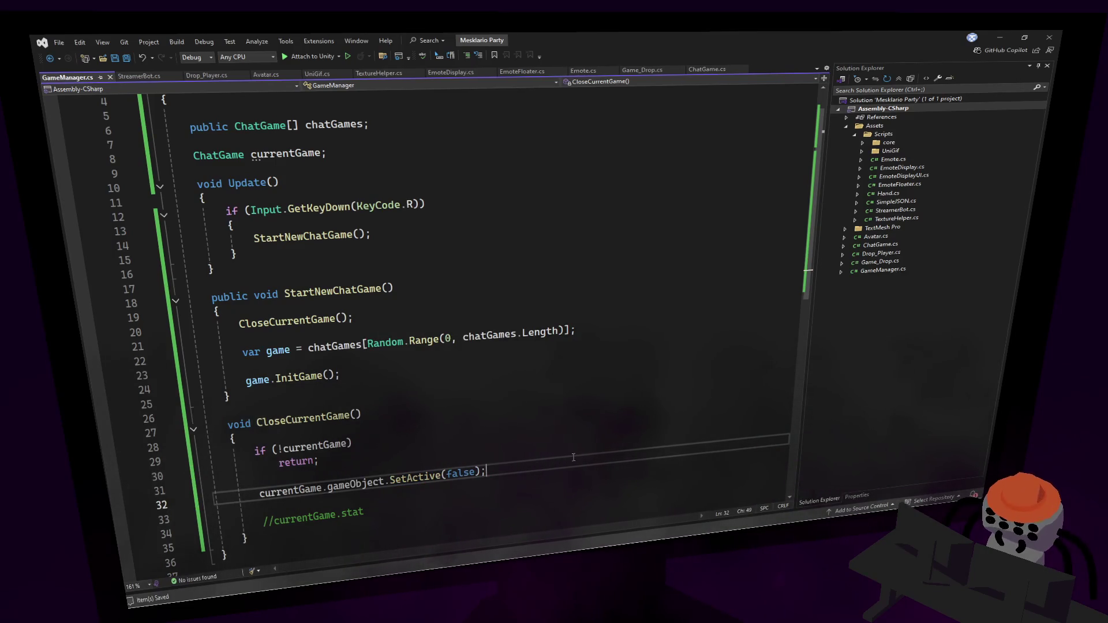
{"action": "key", "text": "Return"}
{"action": "type", "text": "currentGame ="}
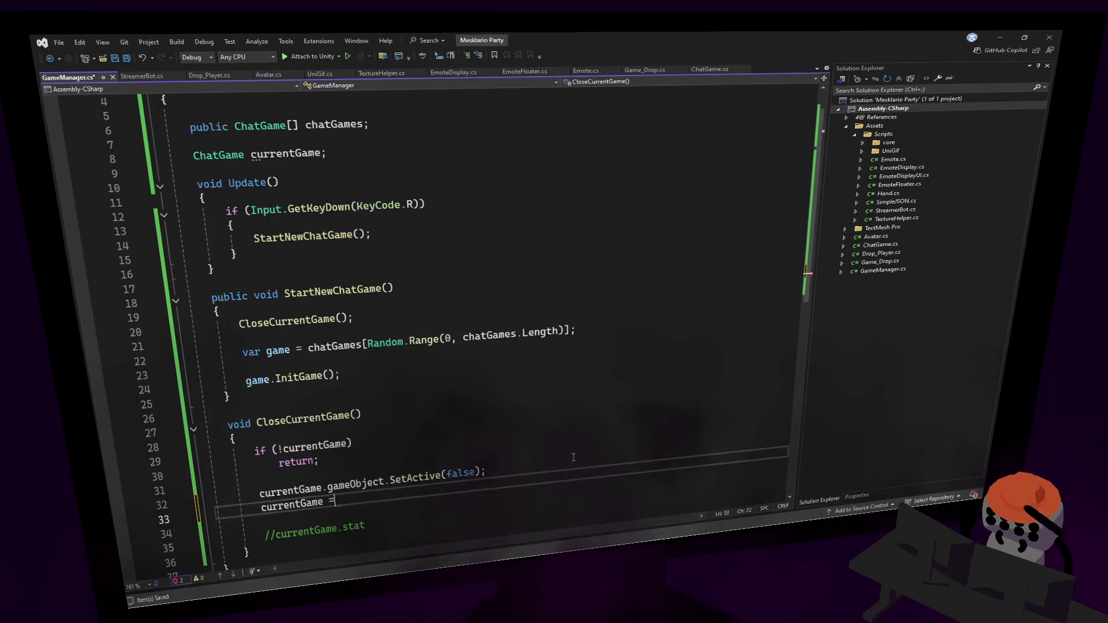
{"action": "type", "text": " null;"}
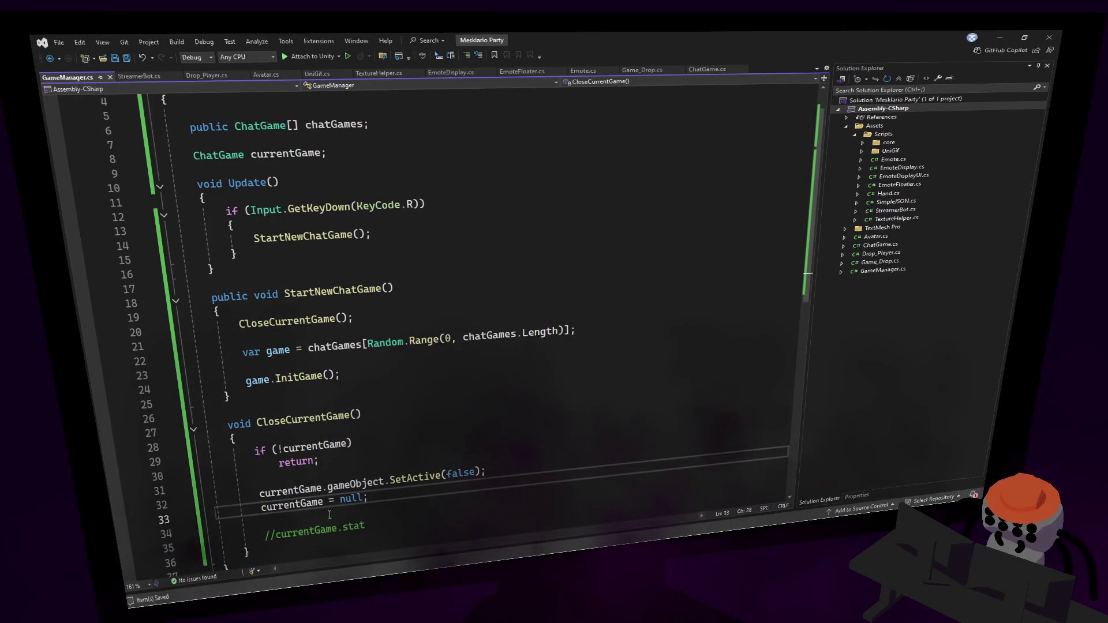
Replace the local game variable with currentGame in the random pick and InitGame call.
{"action": "left_click", "coordinate": [248, 310]}
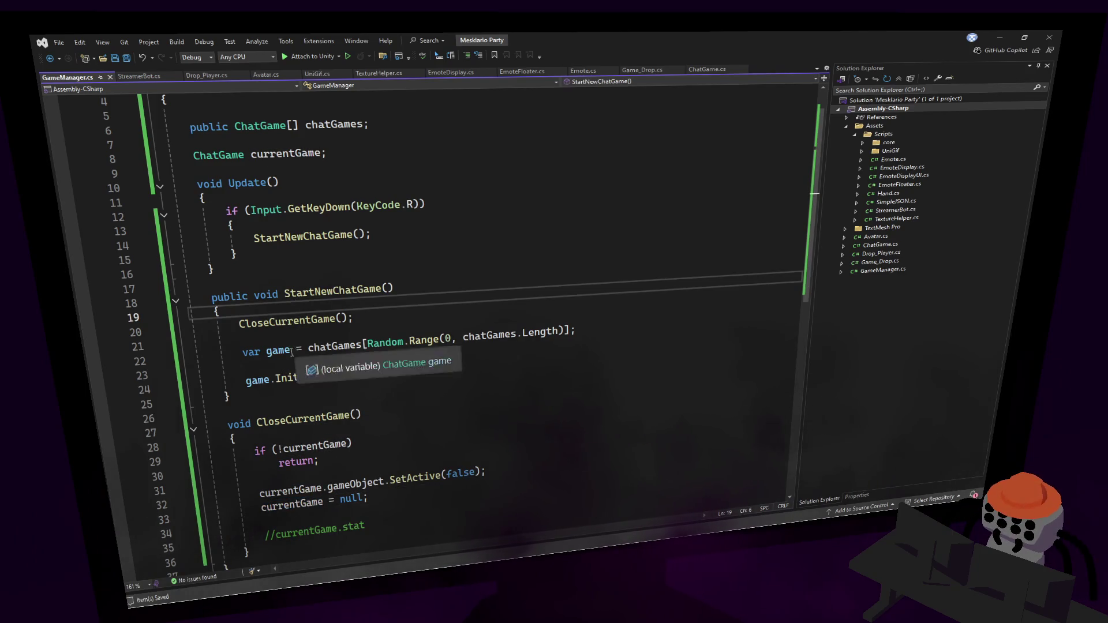
{"action": "left_click_drag", "start_coordinate": [292, 353], "coordinate": [248, 352]}
{"action": "type", "text": "currentGame"}
{"action": "double_click", "coordinate": [257, 380]}
{"action": "type", "text": "currentGame"}
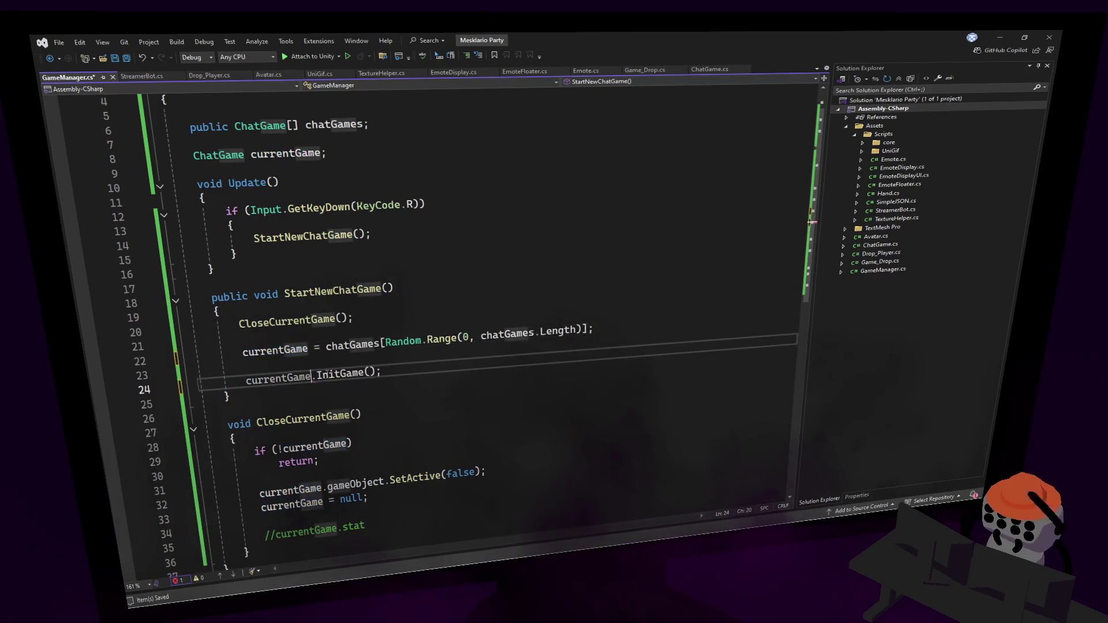
Check the R key handling in Update, then go to InitGame's definition in ChatGame.cs.
{"action": "left_click", "coordinate": [450, 314]}
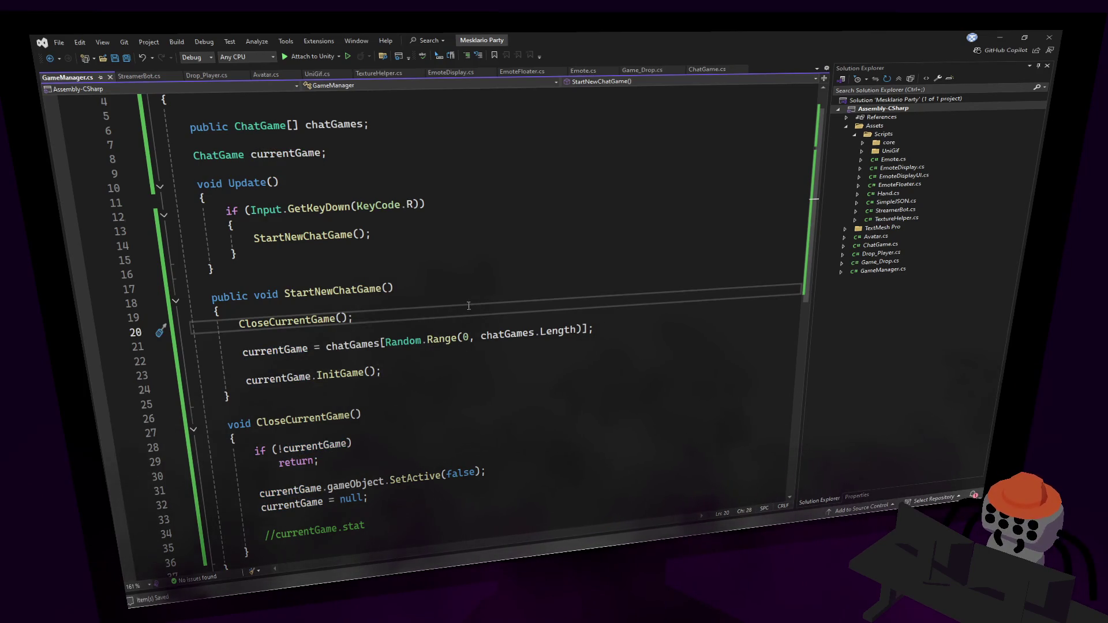
{"action": "left_click", "coordinate": [479, 282]}
{"action": "left_click", "coordinate": [479, 248]}
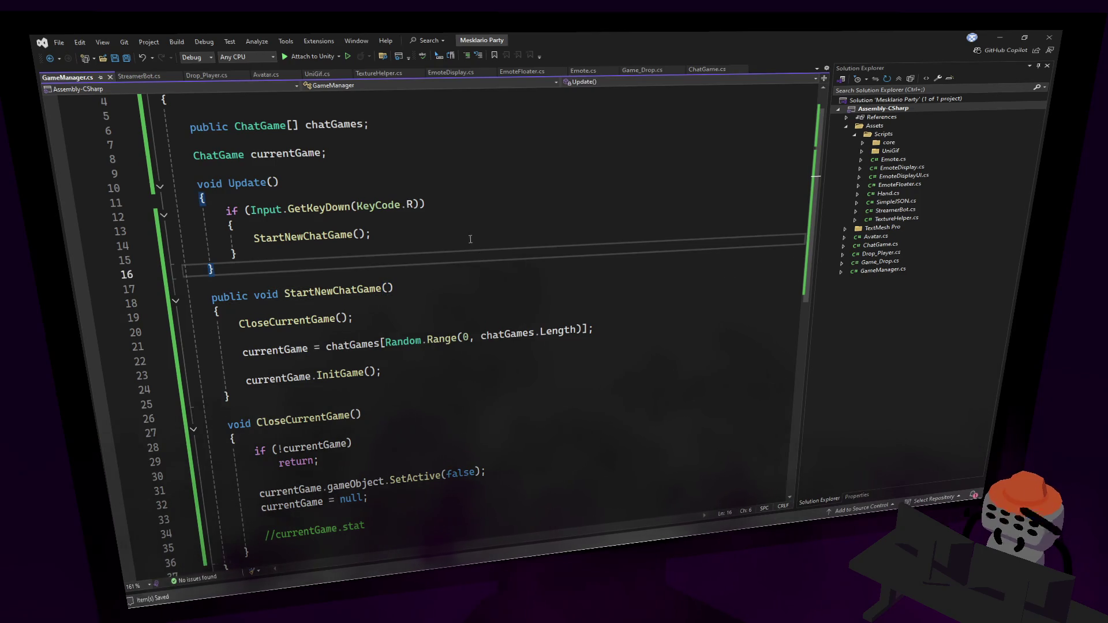
{"action": "left_click", "coordinate": [462, 229]}
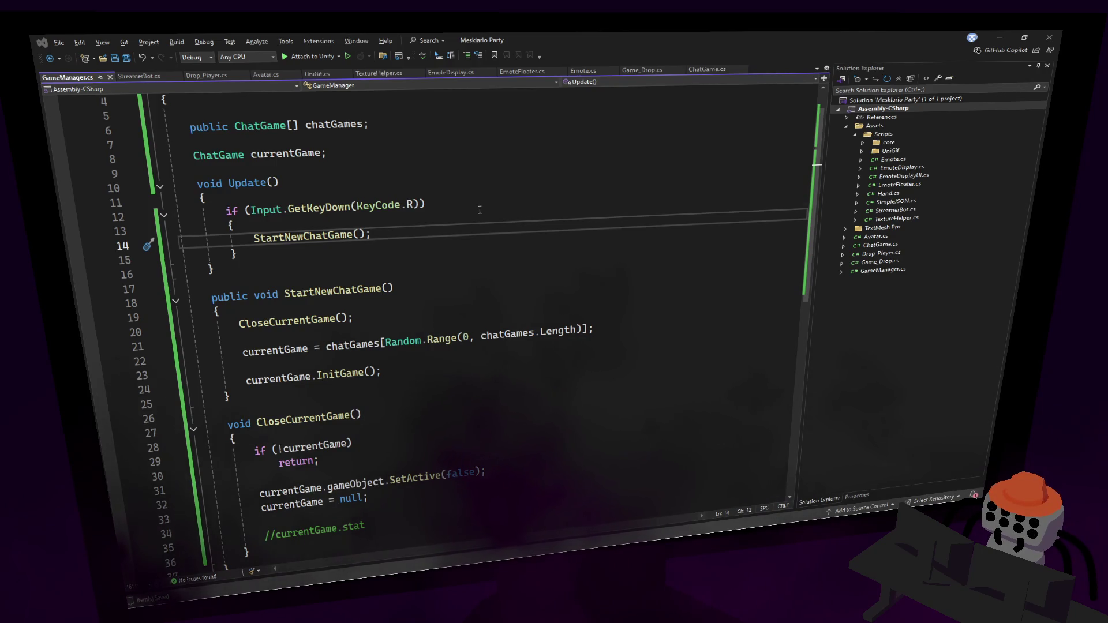
{"action": "left_click", "coordinate": [479, 209]}
{"action": "left_click", "coordinate": [341, 374], "text": "ctrl"}
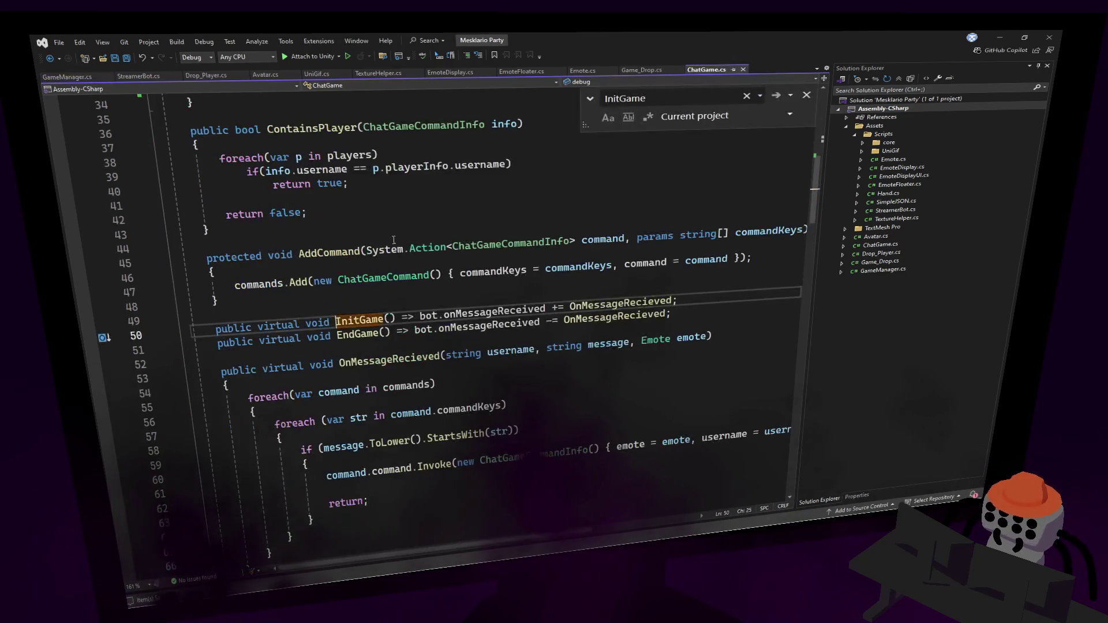
Convert InitGame to a block body containing the bot.onMessageReceived subscription.
{"action": "left_click_drag", "start_coordinate": [672, 301], "coordinate": [420, 315]}
{"action": "key", "text": "ctrl+c"}
{"action": "key", "text": "Delete"}
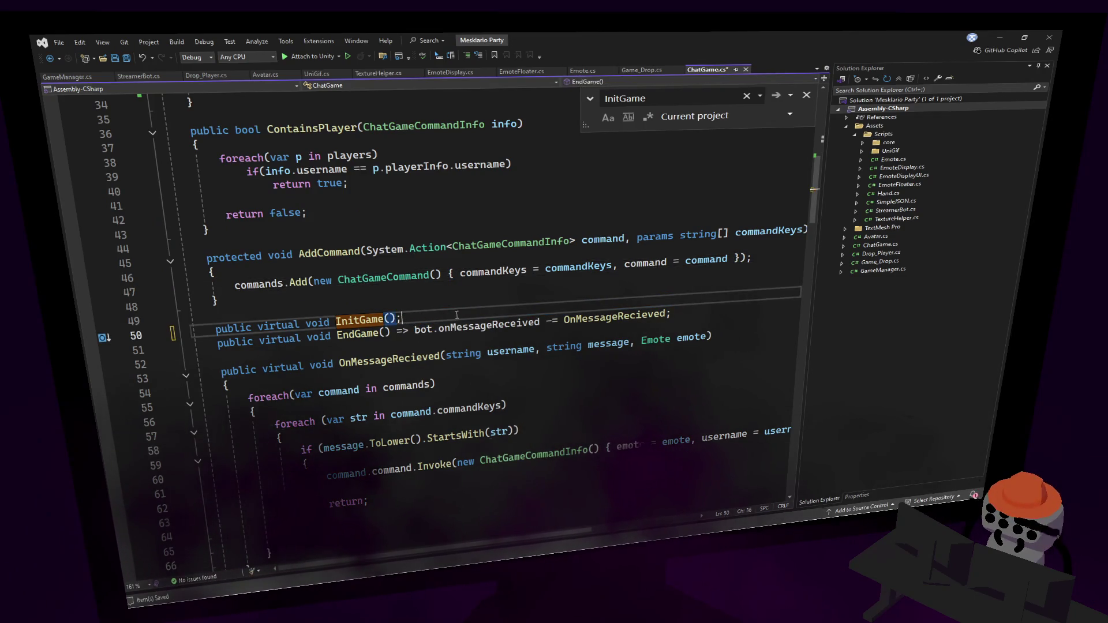
{"action": "type", "text": "{ }"}
{"action": "key", "text": "Return"}
{"action": "key", "text": "ctrl+v"}
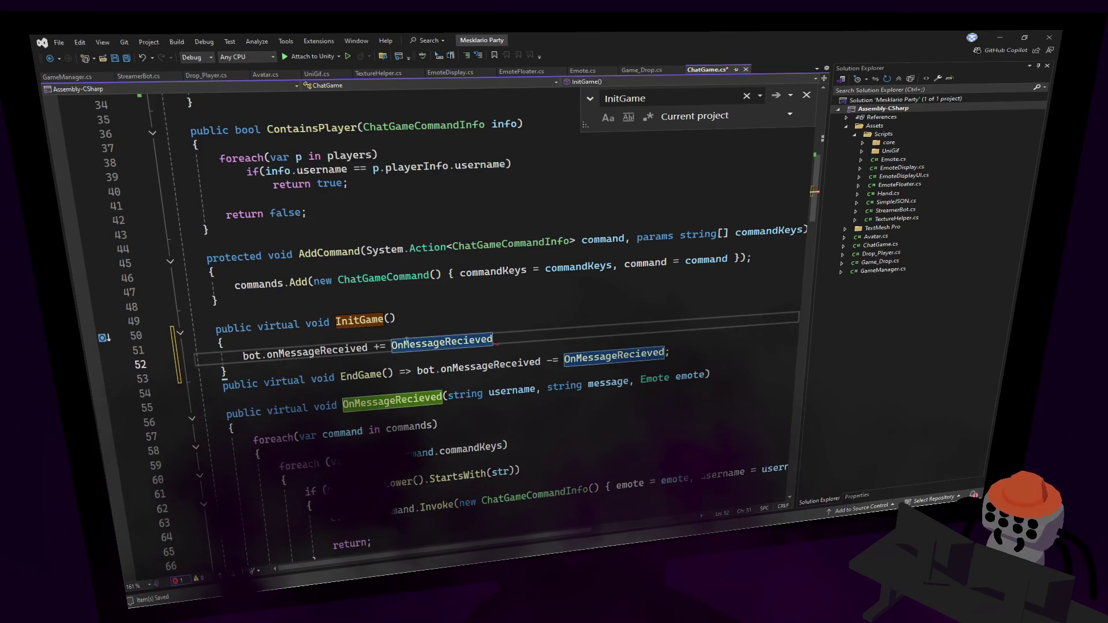
{"action": "type", "text": ";"}
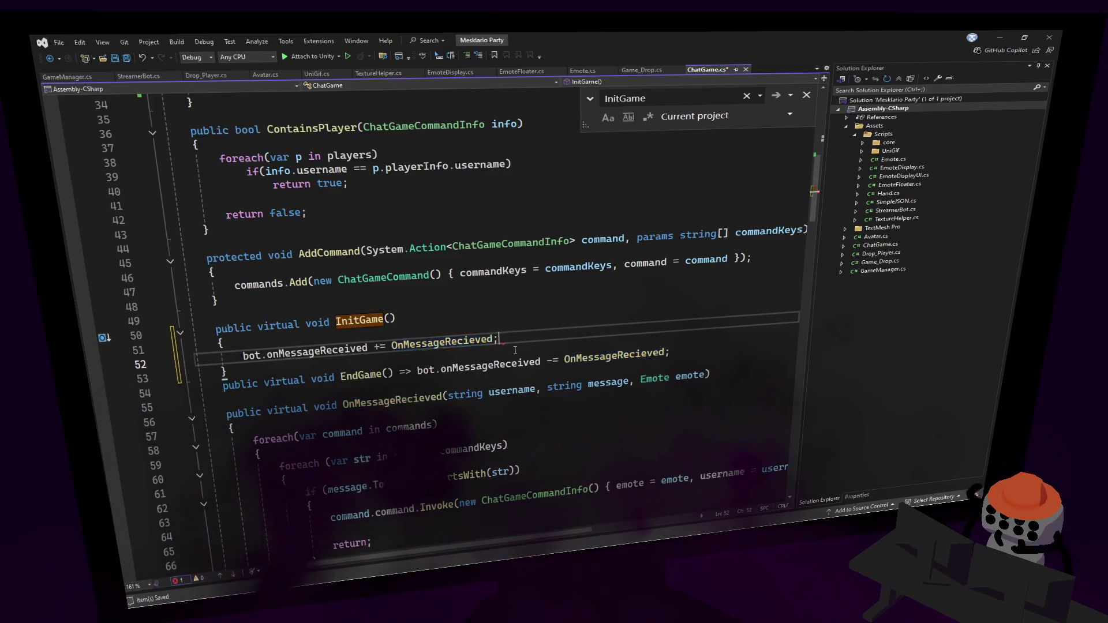
Add gameObject.SetActive(true); above the subscription, save ChatGame.cs, and switch to Unity.
{"action": "key", "text": "ctrl+Return"}
{"action": "type", "text": "gameo"}
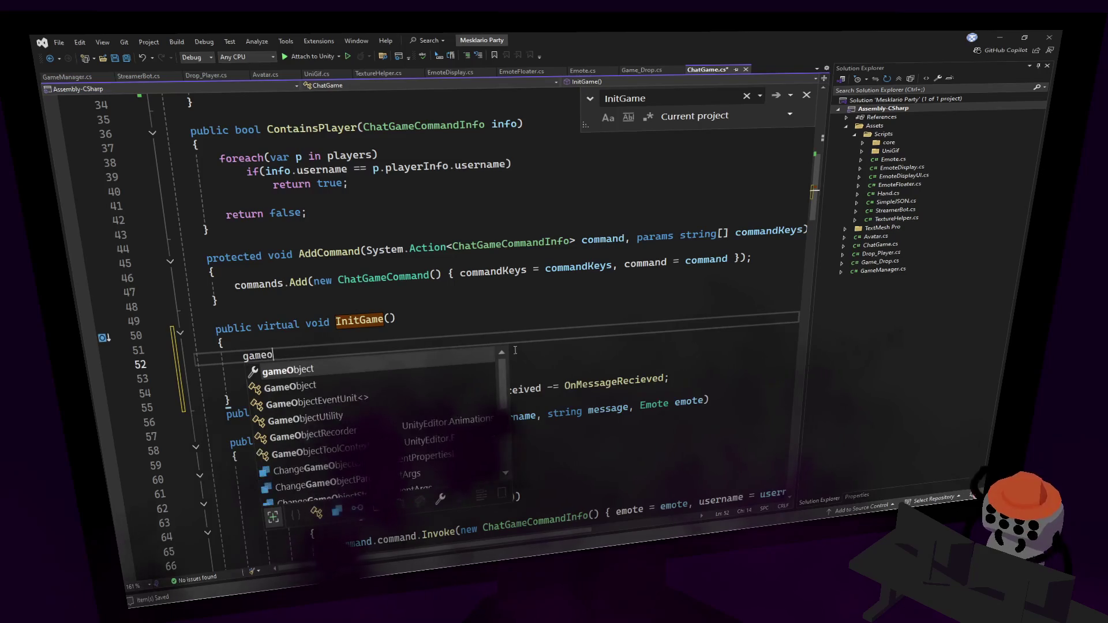
{"action": "key", "text": "Tab"}
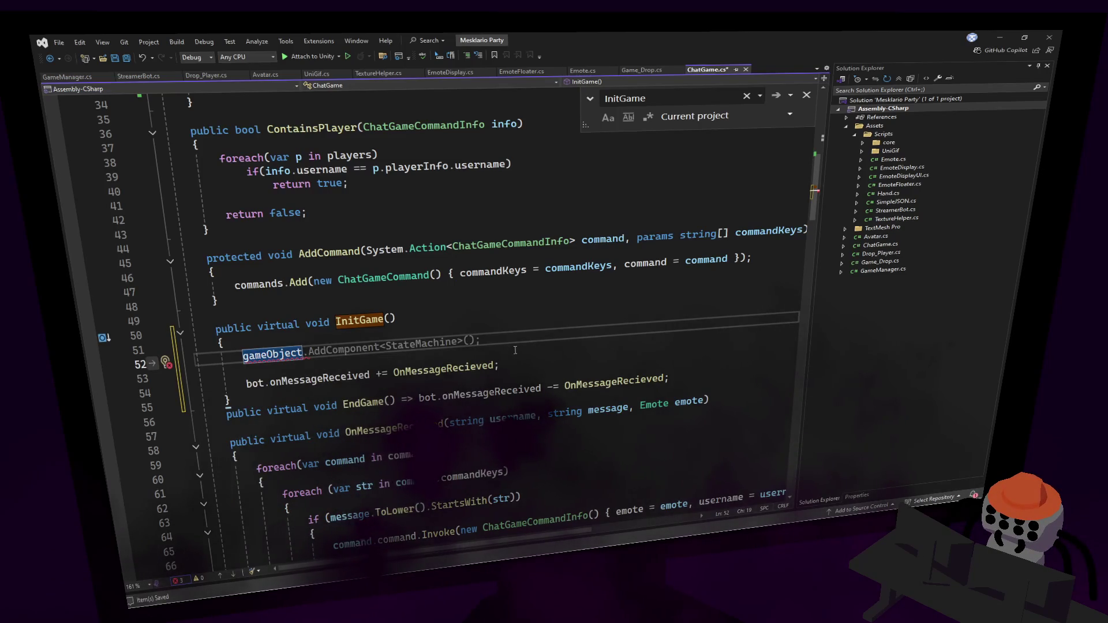
{"action": "type", "text": ".SetActive("}
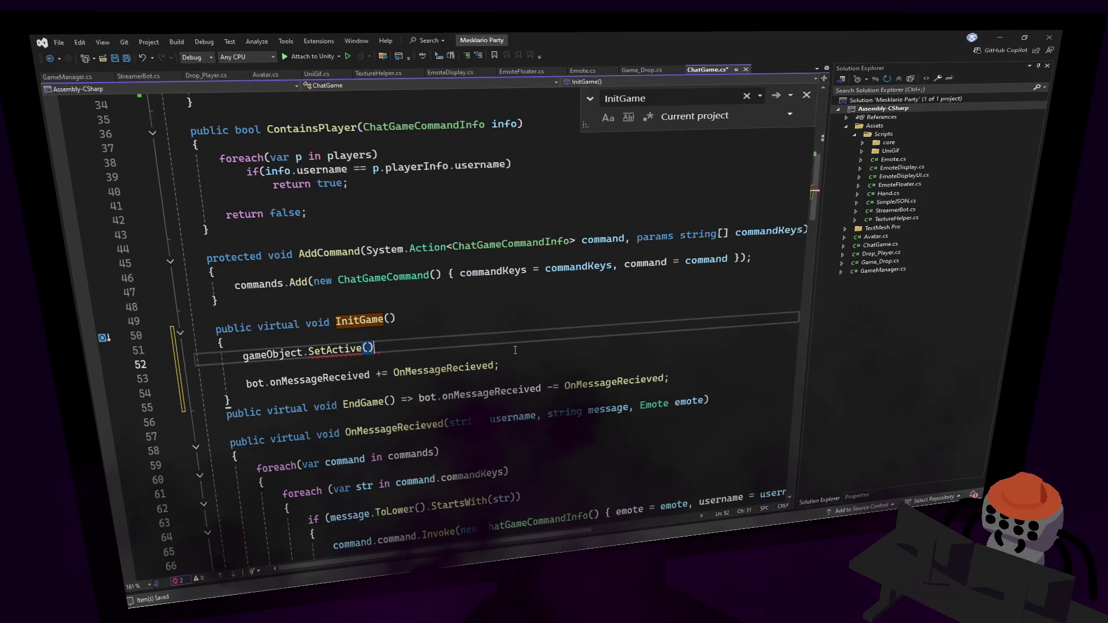
{"action": "type", "text": "true);"}
{"action": "key", "text": "ctrl+s"}
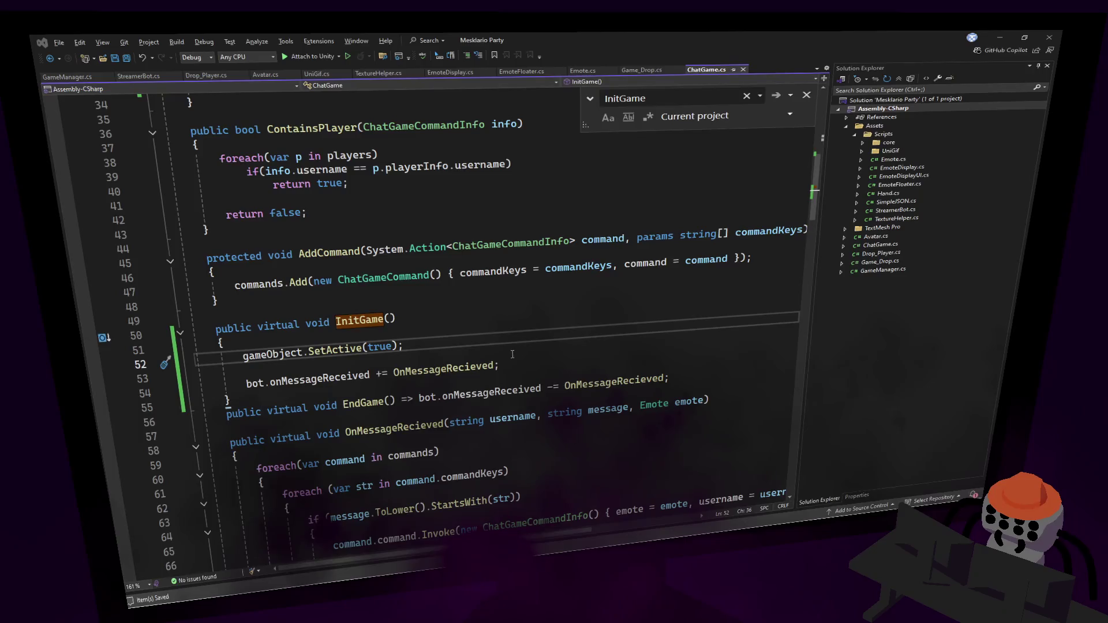
{"action": "key", "text": "alt+Tab"}
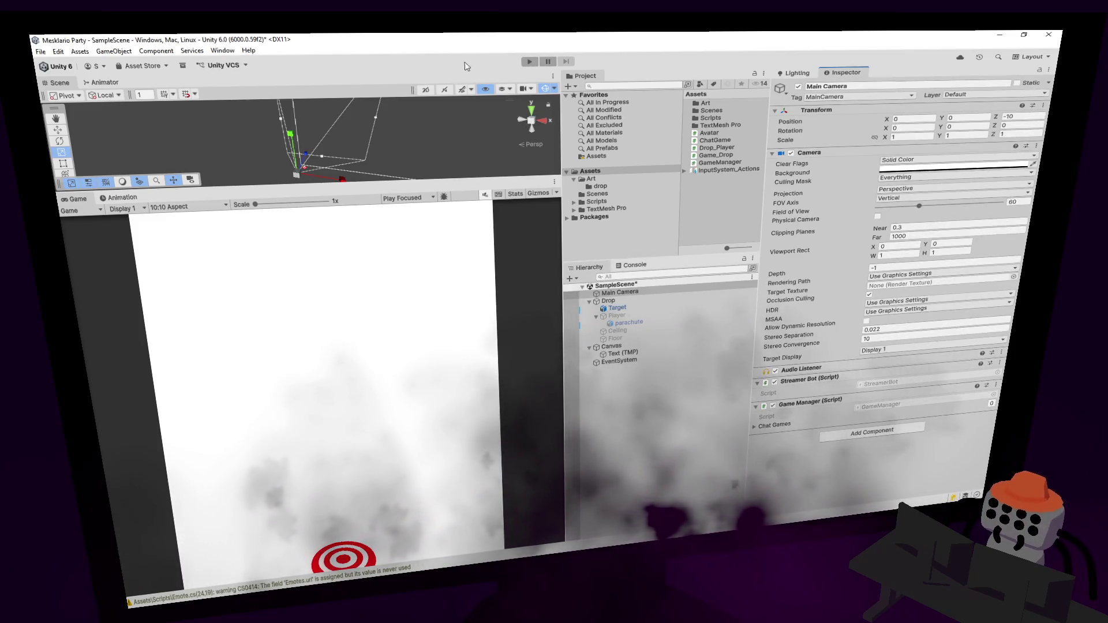
Test-run the game, then disable the Drop object in the Inspector and play again.
{"action": "left_click", "coordinate": [530, 62]}
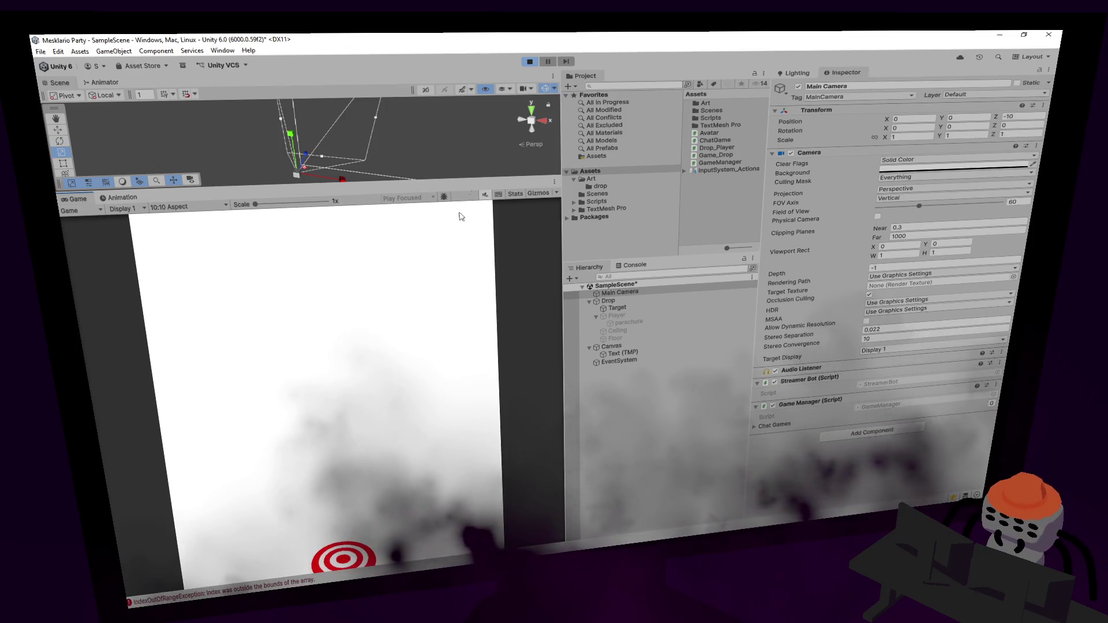
{"action": "left_click", "coordinate": [529, 61]}
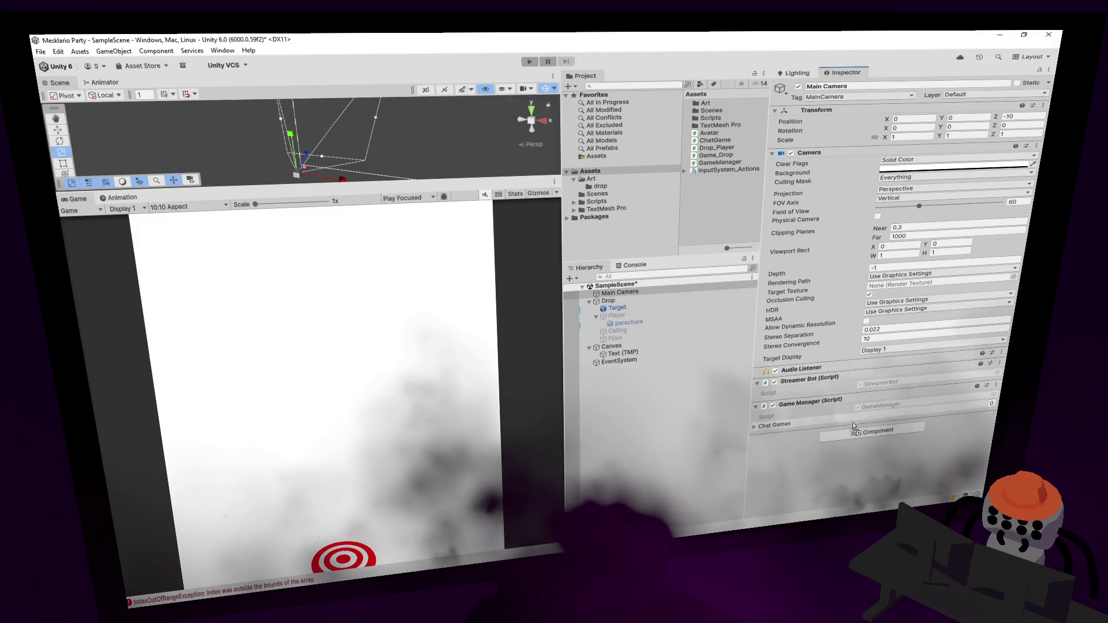
{"action": "left_click", "coordinate": [610, 302]}
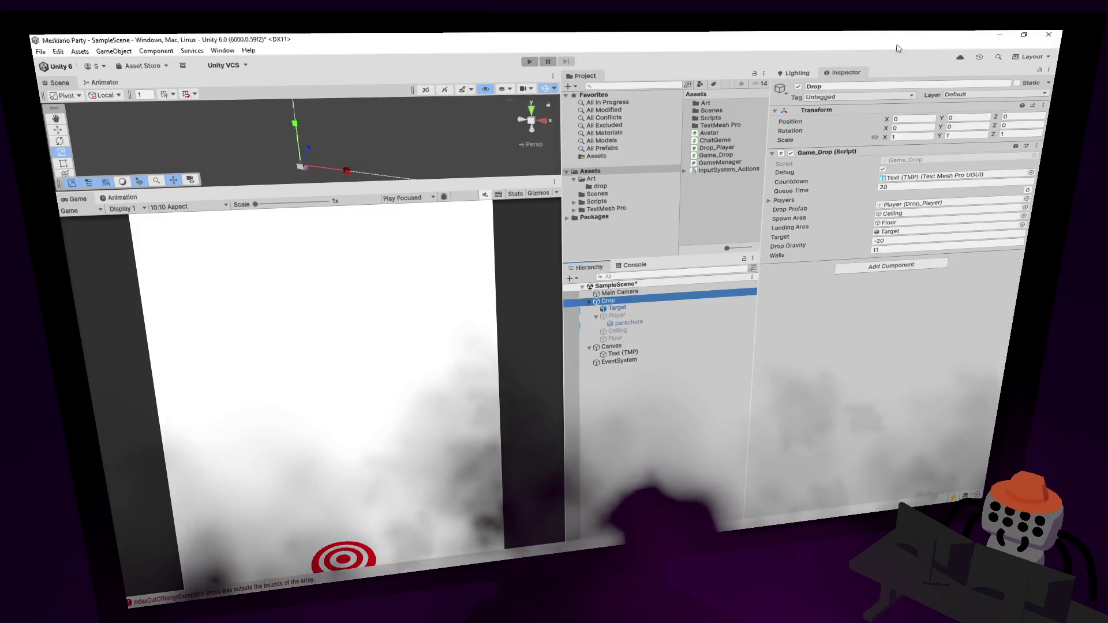
{"action": "left_click", "coordinate": [799, 87]}
{"action": "left_click", "coordinate": [530, 63]}
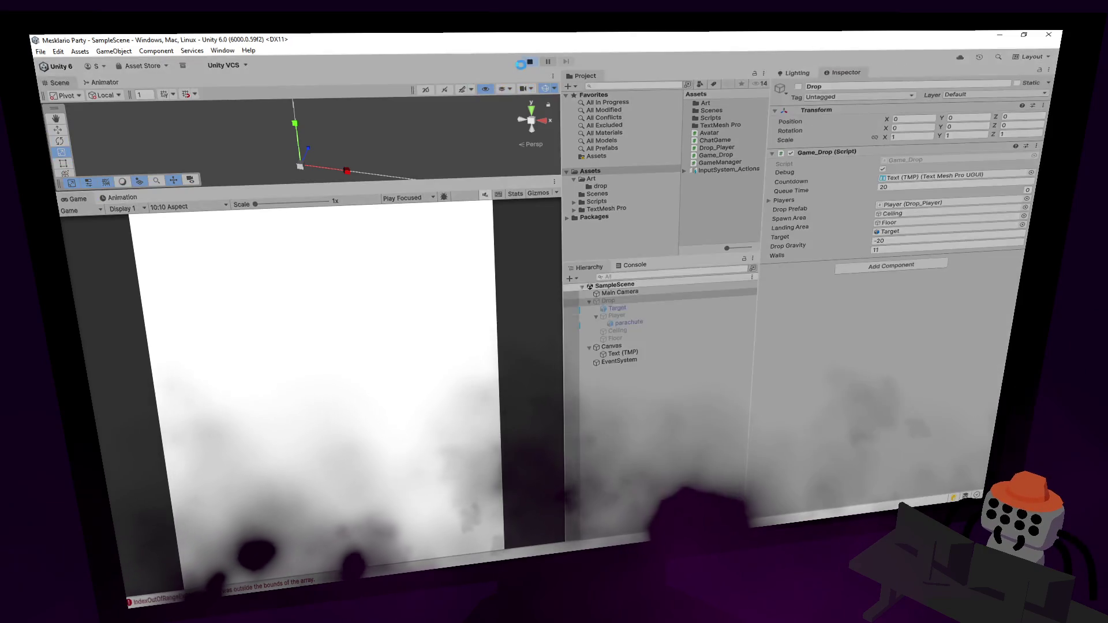